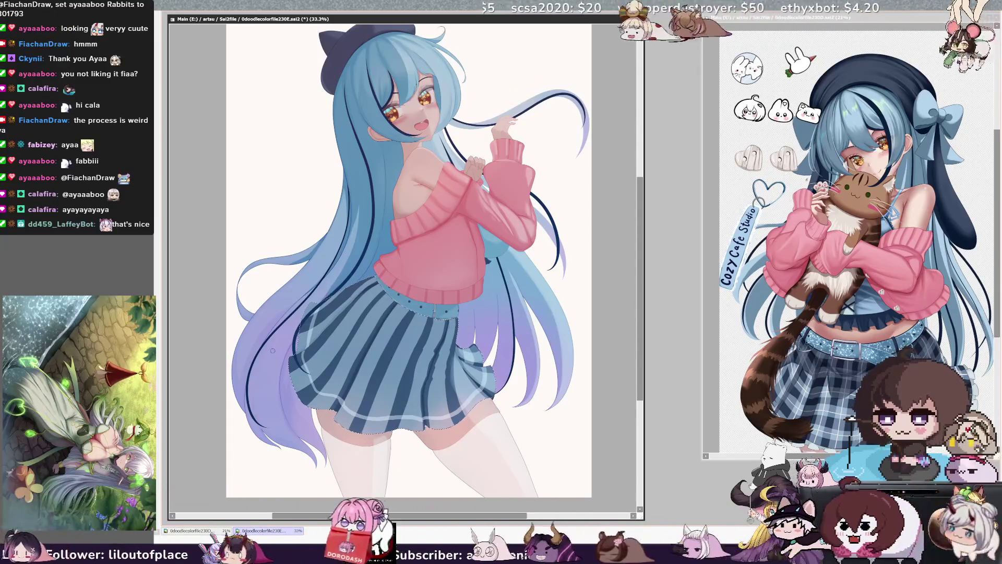
# - Enlarge the brush from size 70 to 137 and focus the canvas window
pyautogui.moveTo(311, 330); pyautogui.dragTo(324, 356)
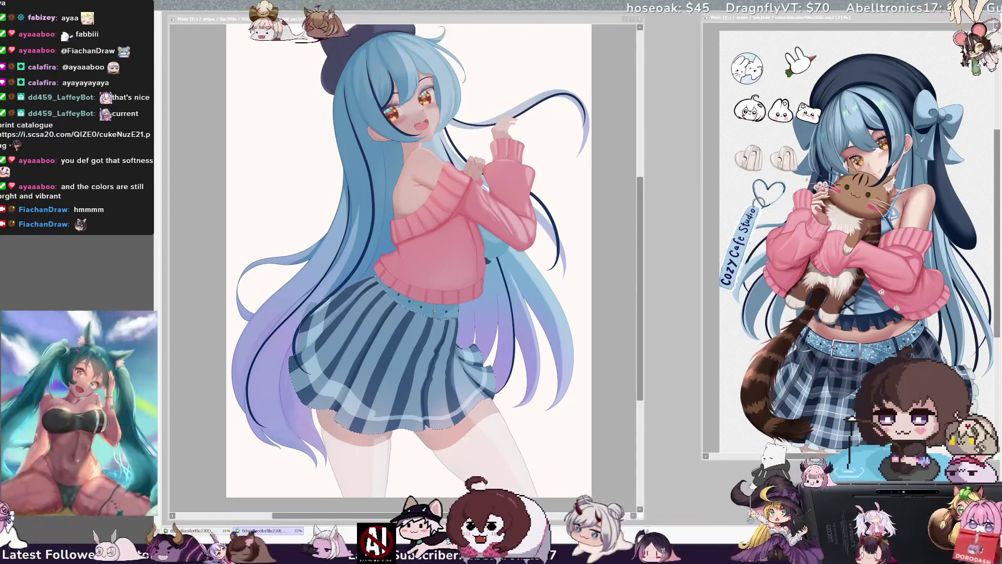
pyautogui.click(335, 359)
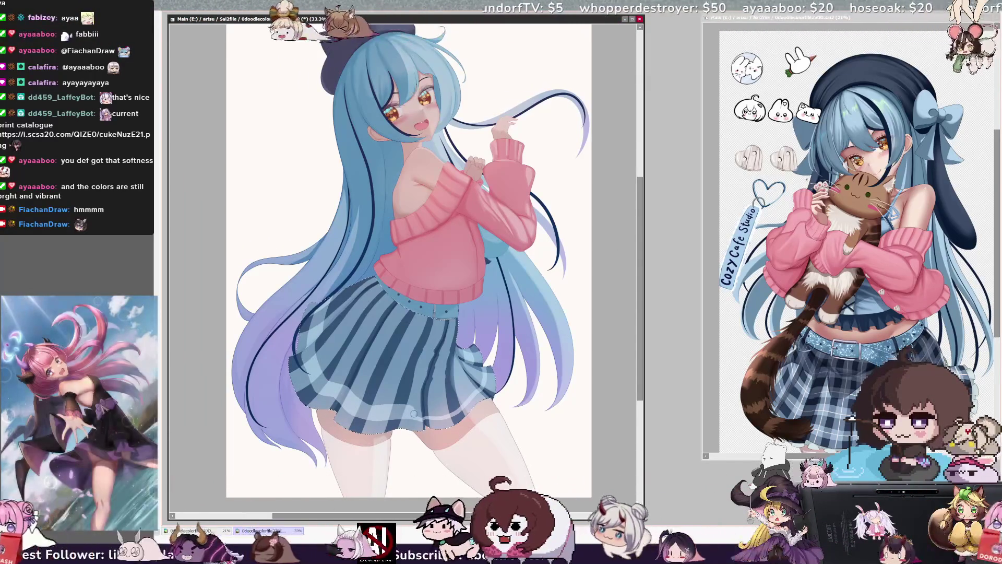
# - Rotate the canvas view about 45° counterclockwise so the girl lies diagonally, head to the left
pyautogui.press('[')
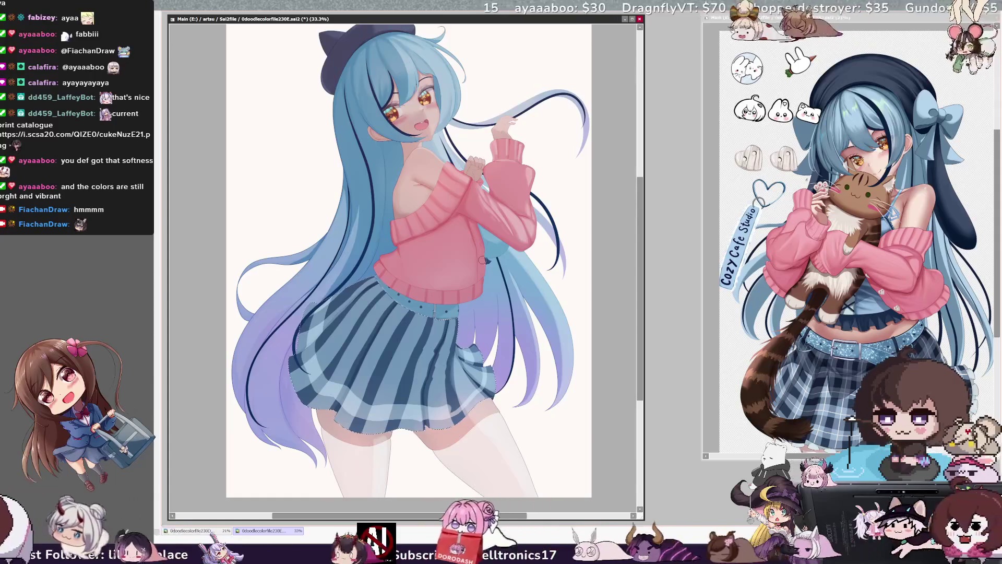
pyautogui.press('Delete')
pyautogui.press('Delete')
pyautogui.press('Delete')
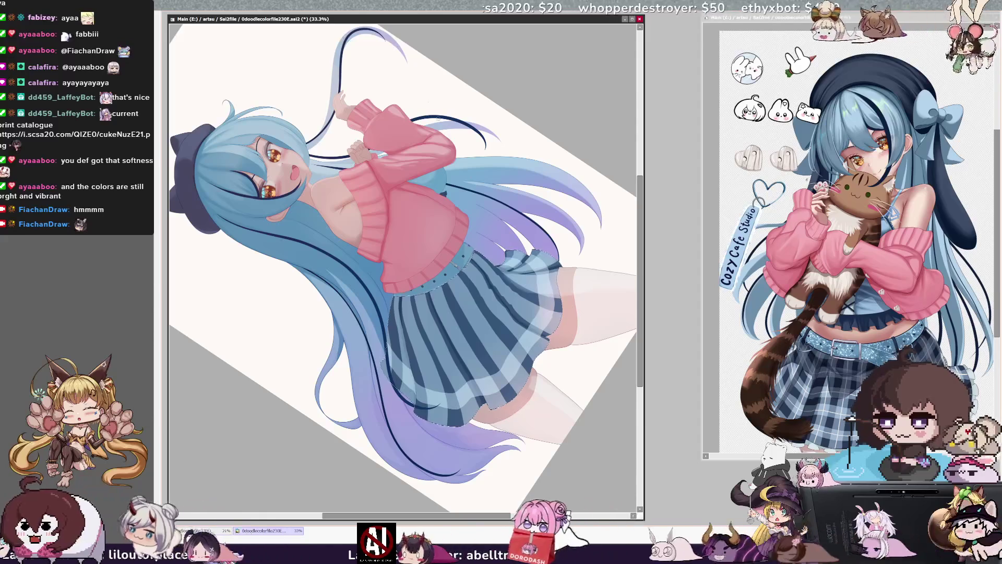
pyautogui.press('End')
pyautogui.press('End')
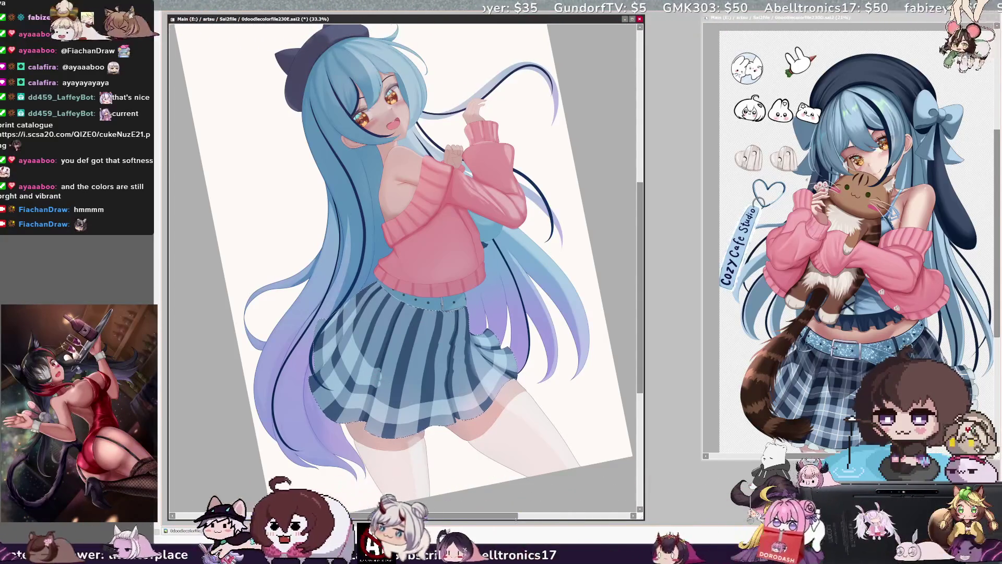
# - Pan the view and reset rotation to upright, then paint a thin light stroke on the skirt
pyautogui.moveTo(510, 519); pyautogui.dragTo(521, 522)
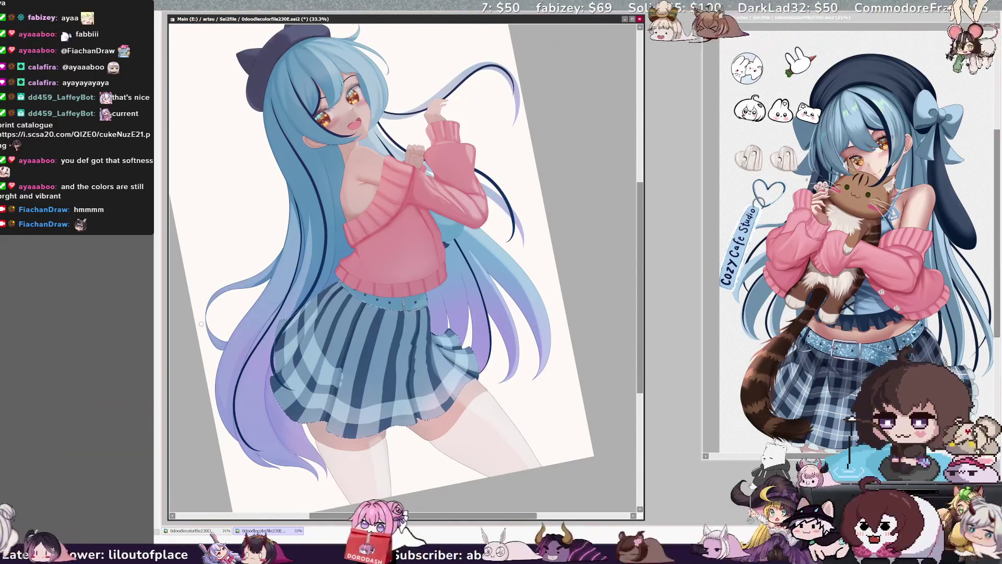
pyautogui.press('Home')
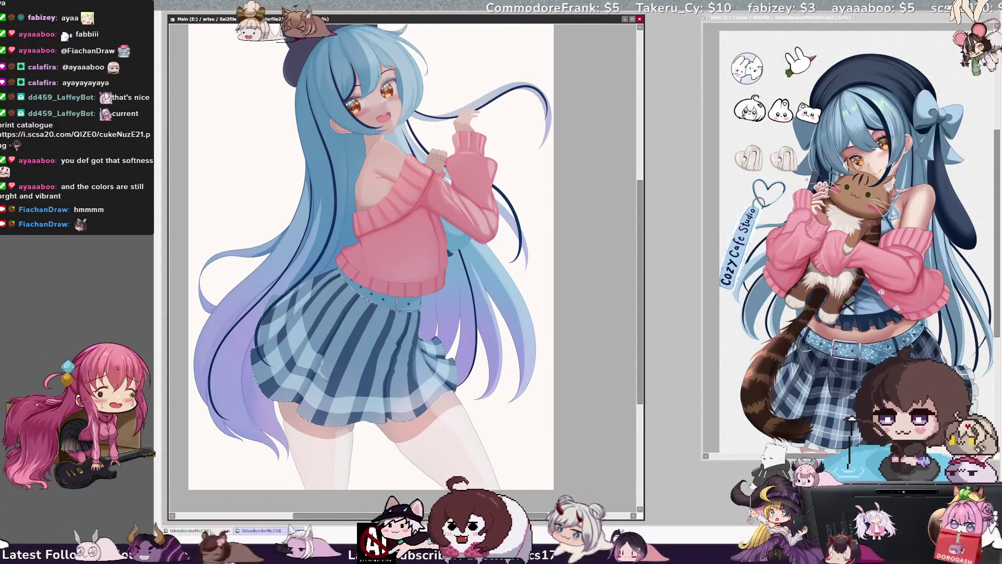
pyautogui.moveTo(315, 383); pyautogui.dragTo(363, 388)
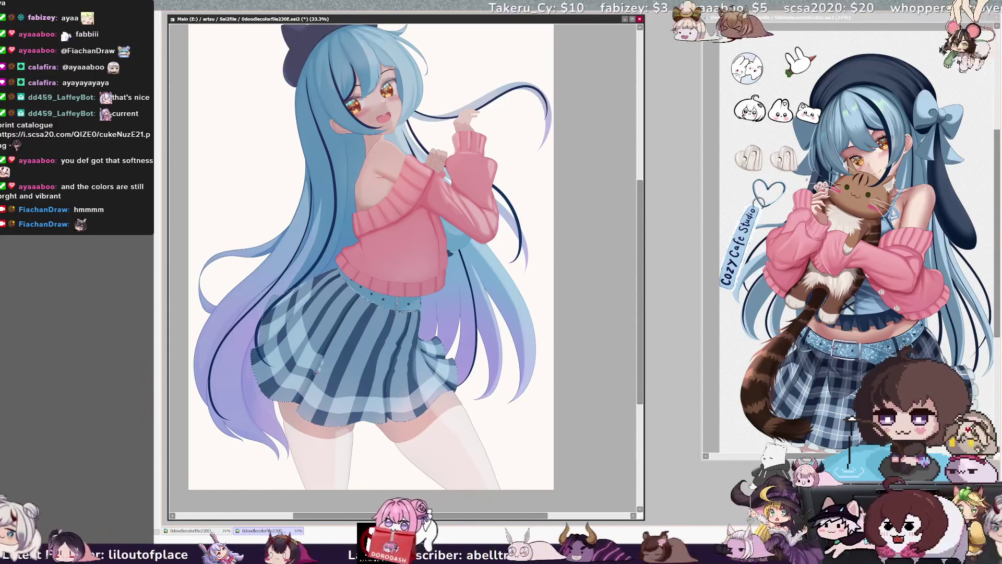
# - Add two small light strokes on the skirt and enlarge the brush from 72 to 192
pyautogui.moveTo(319, 373); pyautogui.dragTo(389, 388)
pyautogui.moveTo(326, 359)
pyautogui.mouseDown()
pyautogui.moveTo(347, 370)
pyautogui.moveTo(323, 374)
pyautogui.mouseUp()
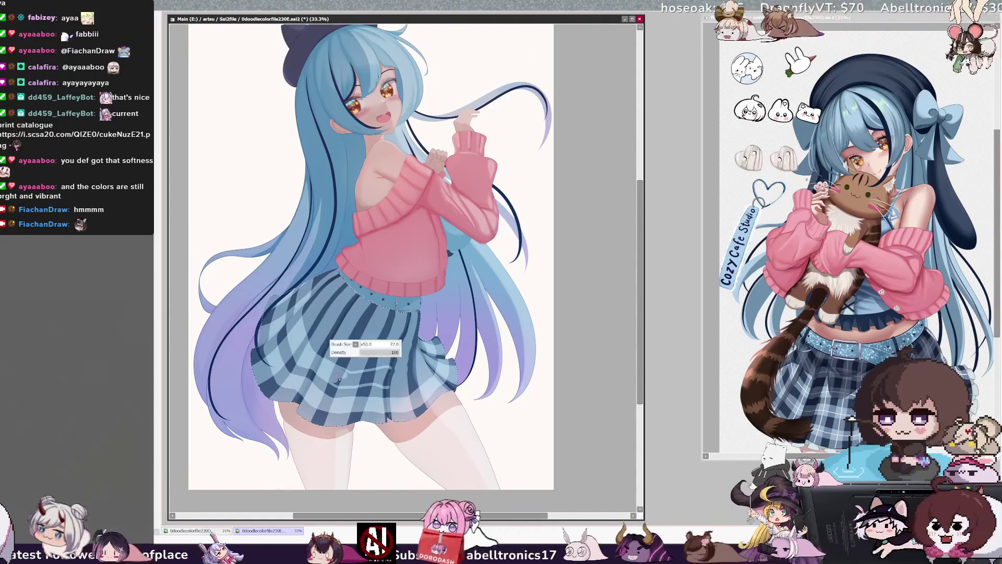
pyautogui.moveTo(353, 389); pyautogui.dragTo(365, 389)
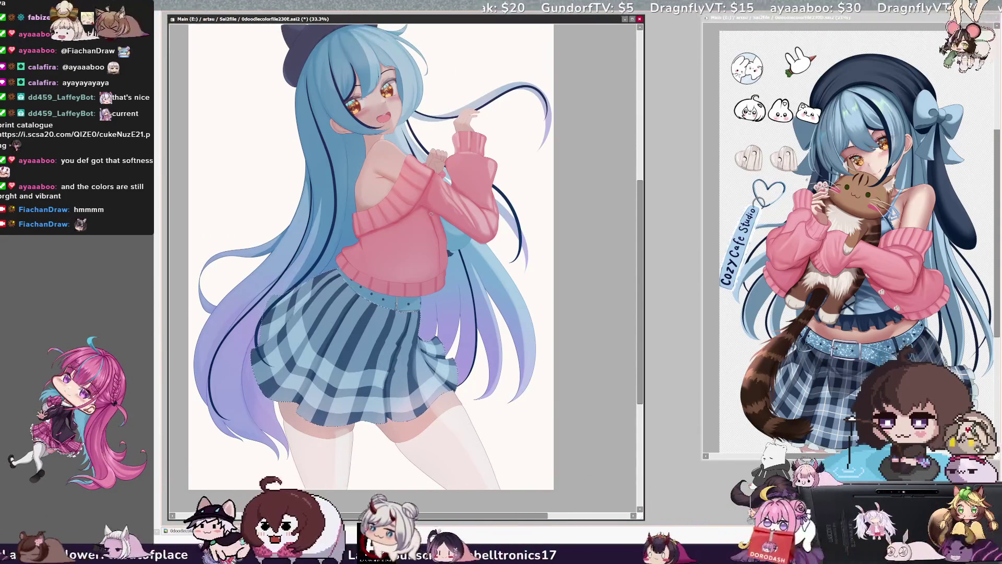
# - Select Layer76 from the clicked artwork and mirror the canvas view horizontally
pyautogui.press('h')
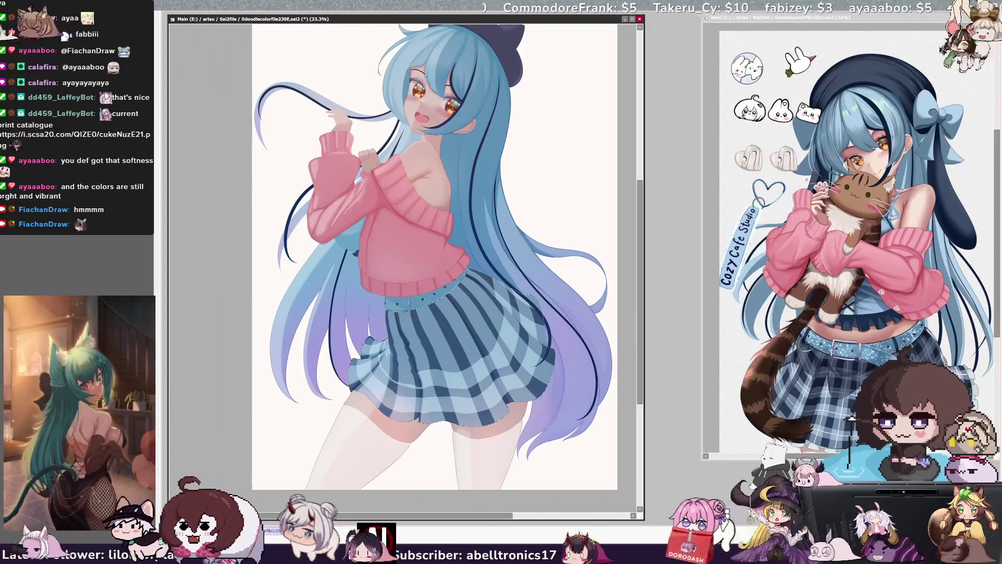
pyautogui.keyDown('ctrl'); pyautogui.keyDown('shift'); pyautogui.click(394, 353); pyautogui.keyUp('shift'); pyautogui.keyUp('ctrl')
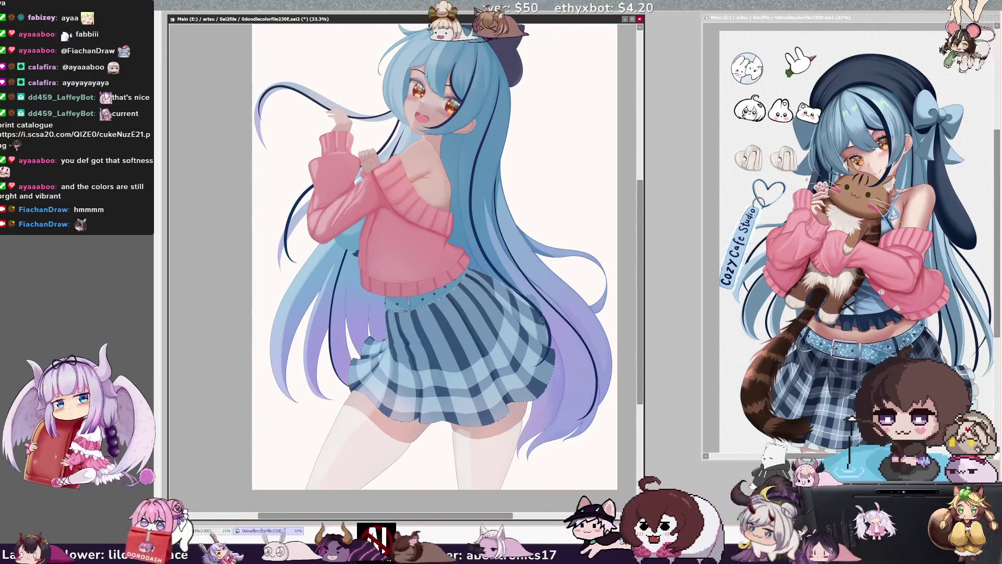
pyautogui.press('h')
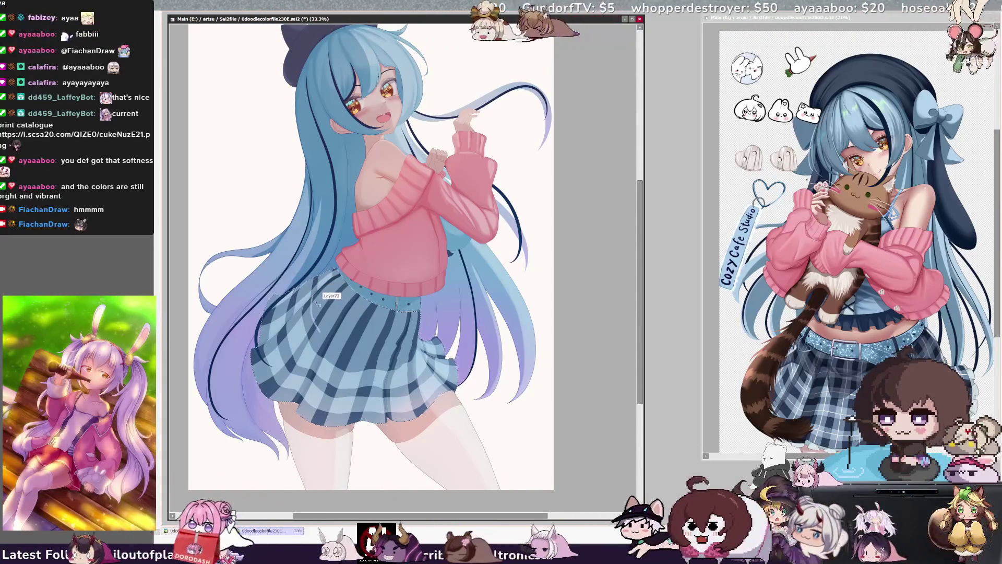
# - Paint a faint light stroke down the skirt, then undo its lower part
pyautogui.moveTo(313, 295); pyautogui.dragTo(325, 342)
pyautogui.hotkey('ctrl', 'z')
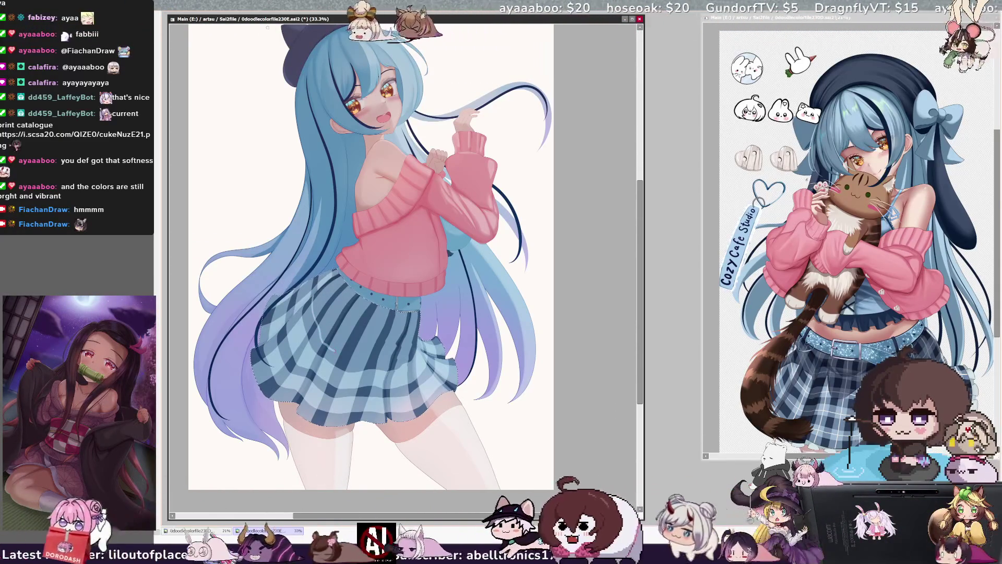
# - At 50% zoom and brush size 41, highlight the skirt's lower edge, then tilt the view counterclockwise
pyautogui.hotkey('ctrl', '+')
pyautogui.scroll(-2, 402, 266)
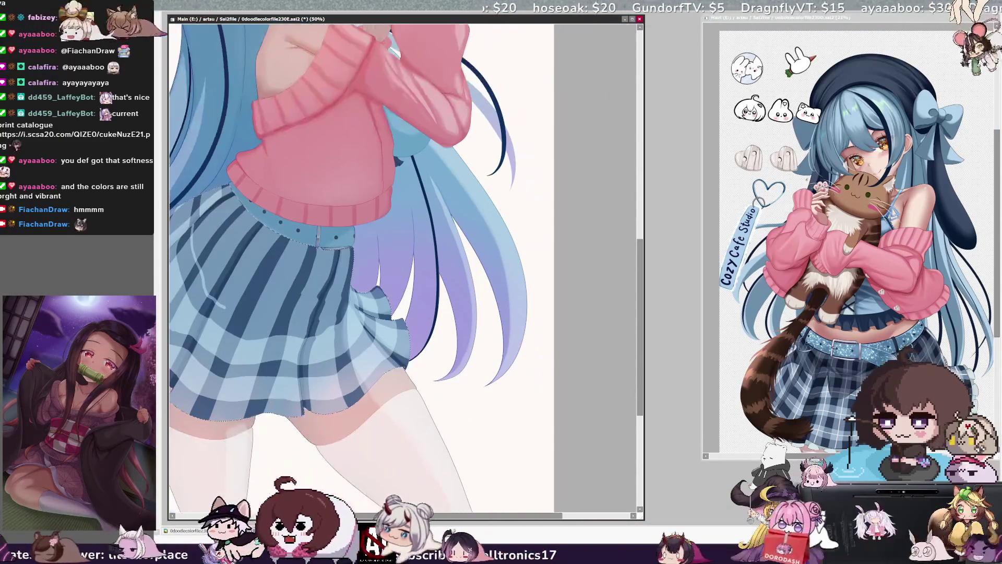
pyautogui.scroll(-2, 402, 266)
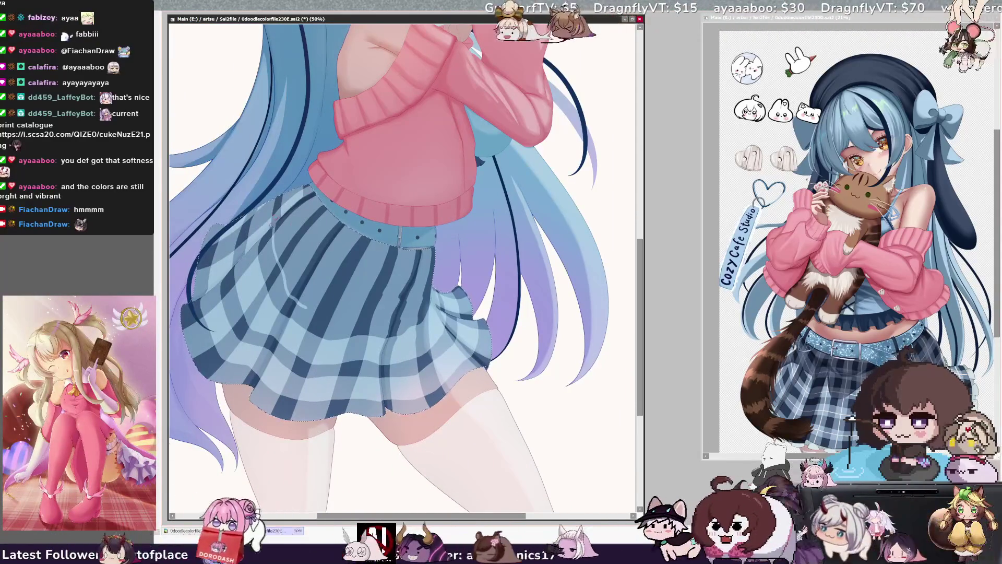
pyautogui.press('[')
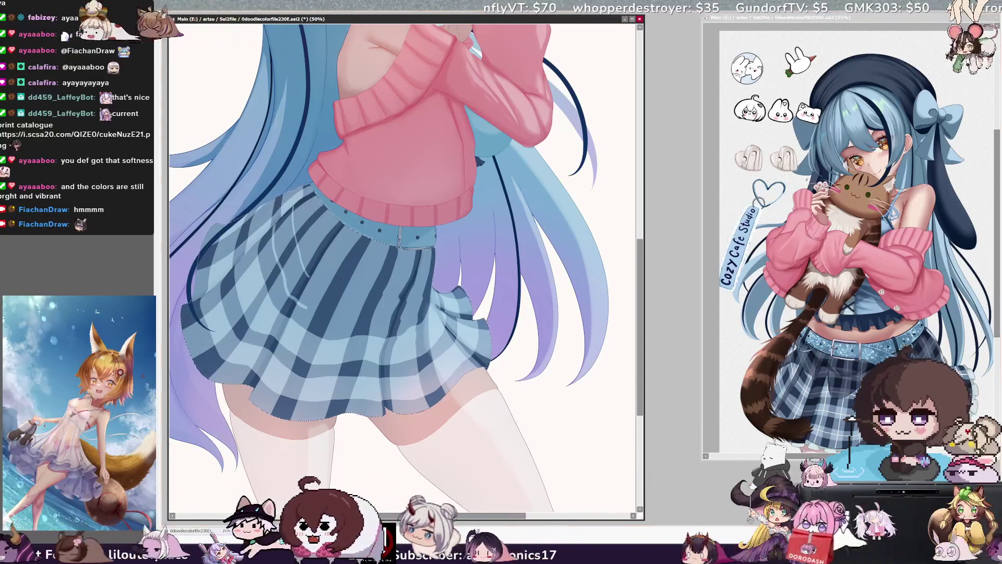
pyautogui.moveTo(279, 232); pyautogui.dragTo(284, 263)
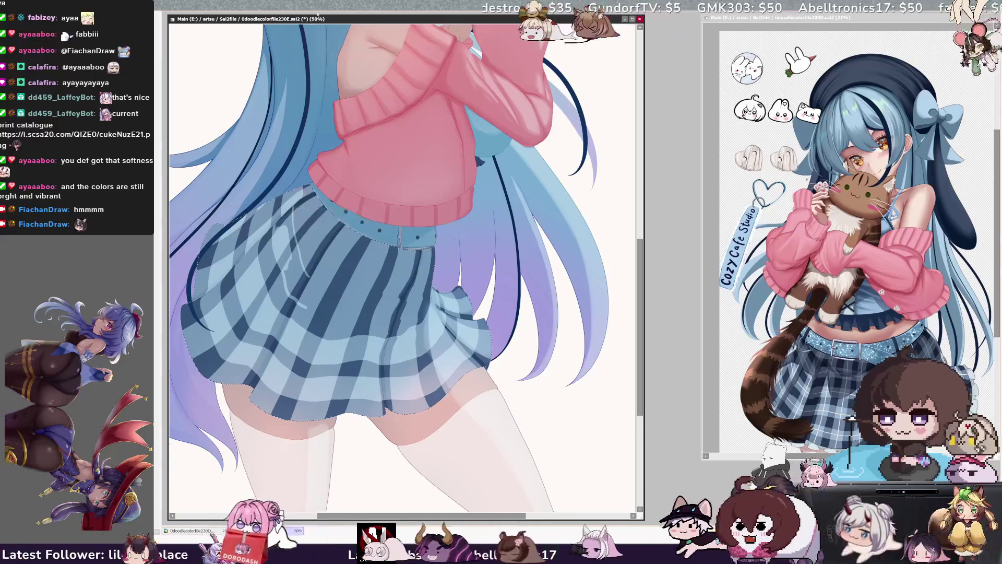
pyautogui.press('Delete')
pyautogui.press('Delete')
pyautogui.press('Delete')
pyautogui.moveTo(306, 324); pyautogui.dragTo(308, 323)
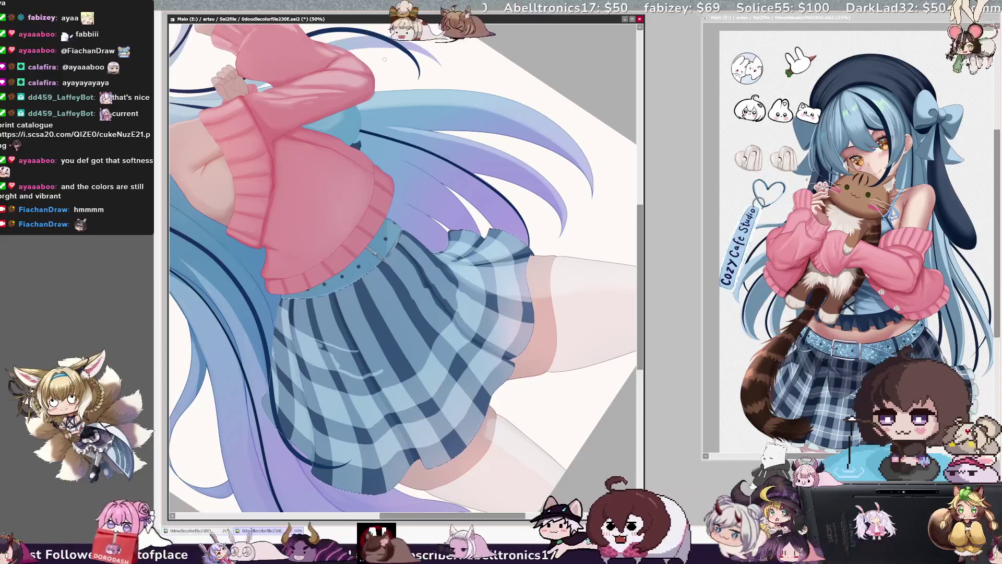
# - Reset the canvas rotation so the skirt and sweater appear upright
pyautogui.press('Home')
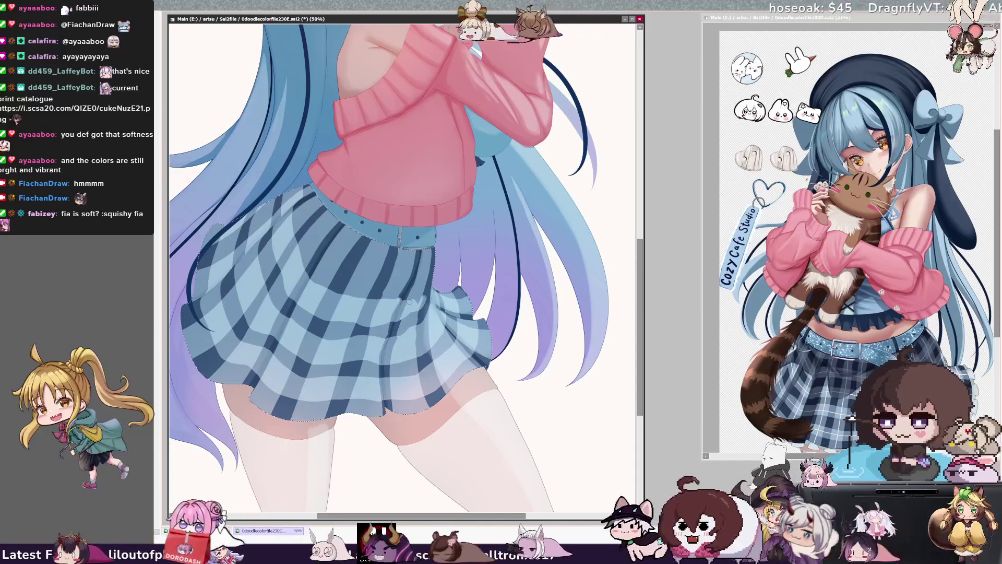
# - Set the brush size to 22 and tilt the canvas view about 10° counterclockwise
pyautogui.press(']')
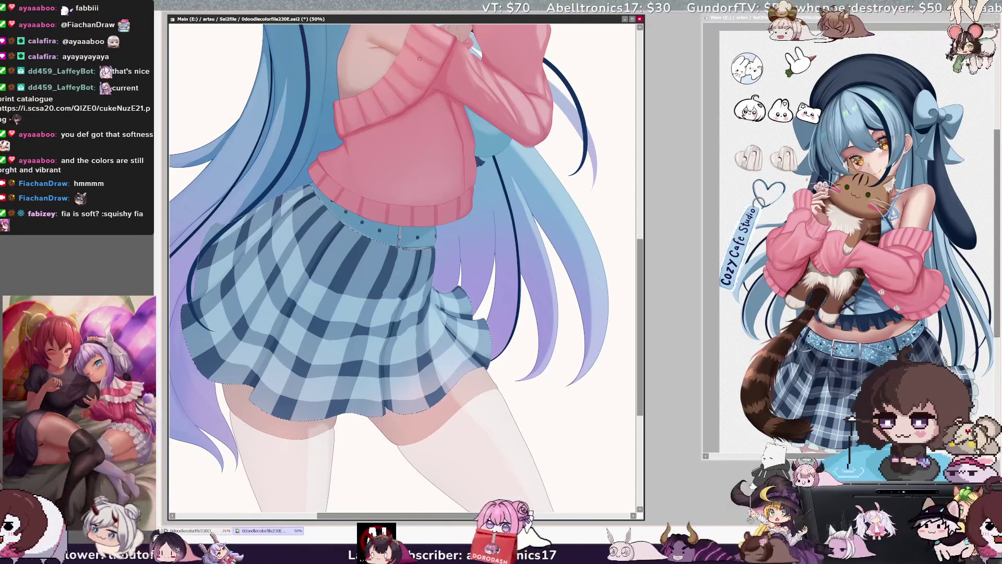
pyautogui.press('Delete')
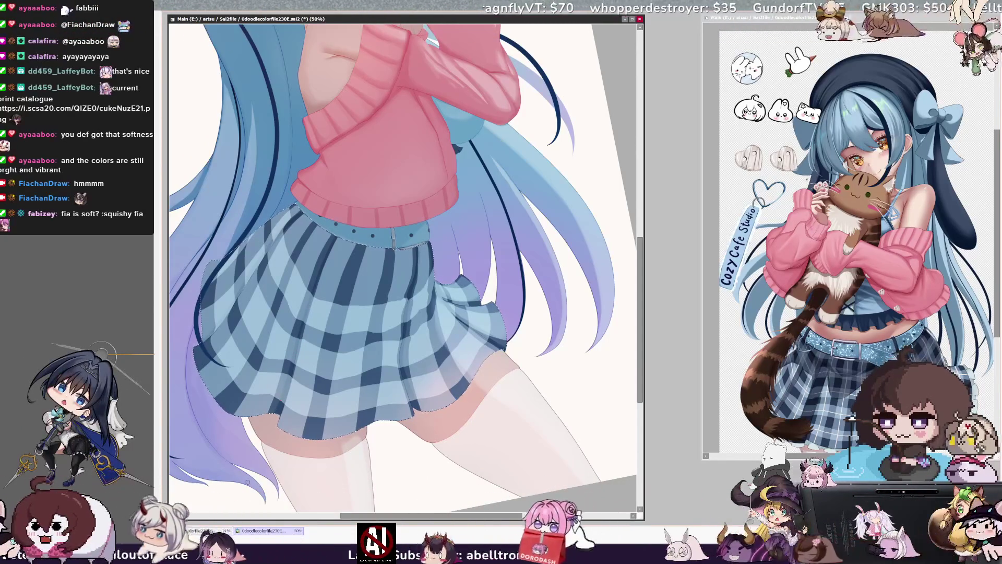
# - Zoom out to 25% for the full drawing, reset rotation, and zoom back to 50% on the skirt
pyautogui.press('-')
pyautogui.press('-')
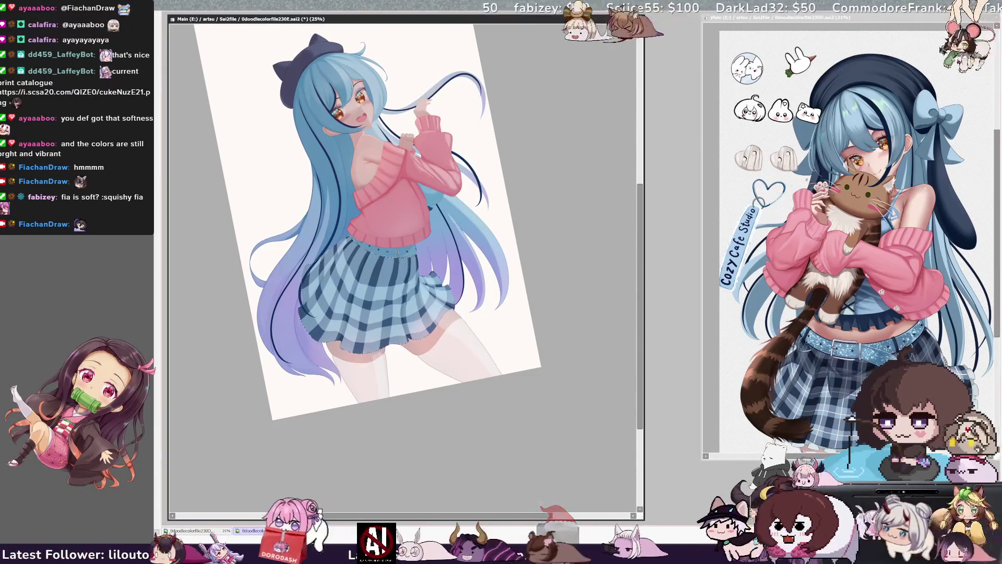
pyautogui.press('Home')
pyautogui.hotkey('ctrl', '+')
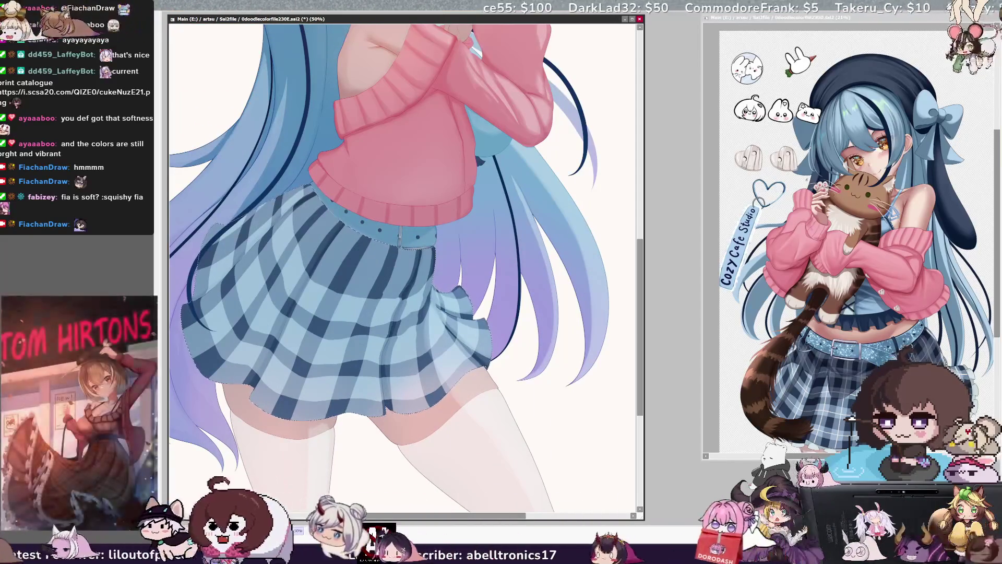
# - Toggle undo and redo to compare the skirt edit, keeping the plaid pattern
pyautogui.hotkey('ctrl', 'z')
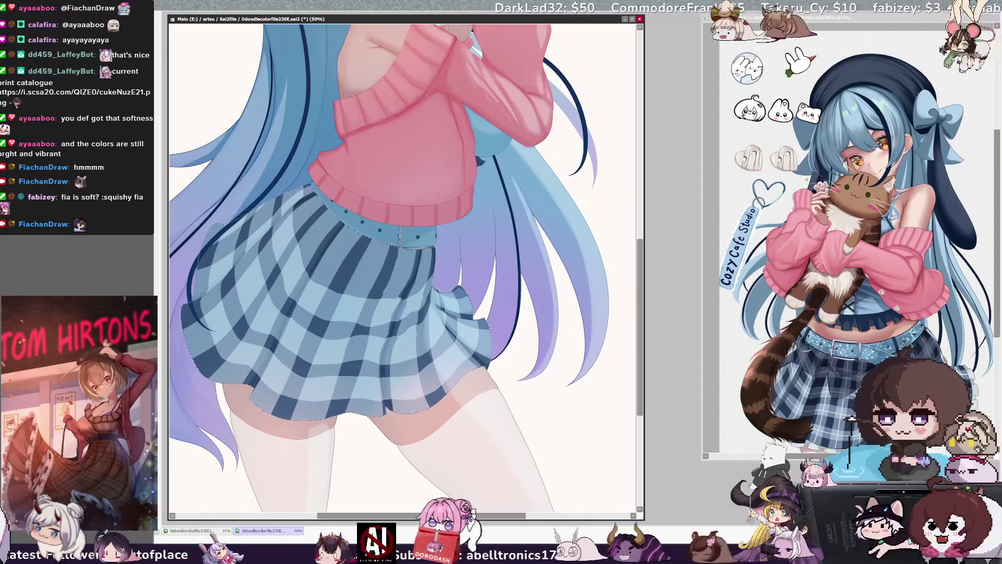
pyautogui.hotkey('ctrl', 'y')
pyautogui.hotkey('ctrl', 'z')
pyautogui.hotkey('ctrl', 'y')
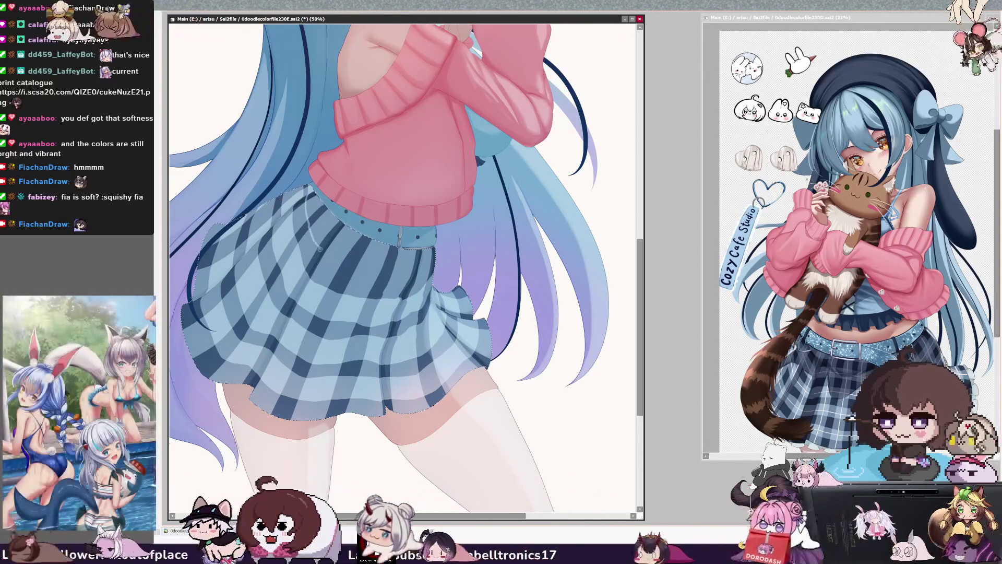
# - Extend the light highlight across the skirt, check its layer, and zoom out from 33.3% to 25%
pyautogui.moveTo(378, 277); pyautogui.dragTo(412, 282)
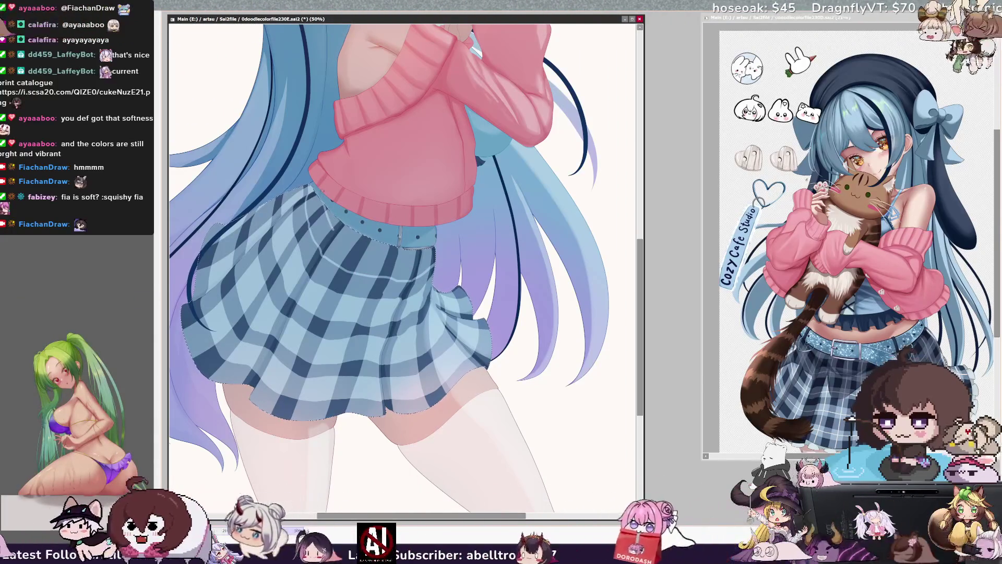
pyautogui.keyDown('ctrl'); pyautogui.keyDown('shift'); pyautogui.click(334, 181); pyautogui.keyUp('shift'); pyautogui.keyUp('ctrl')
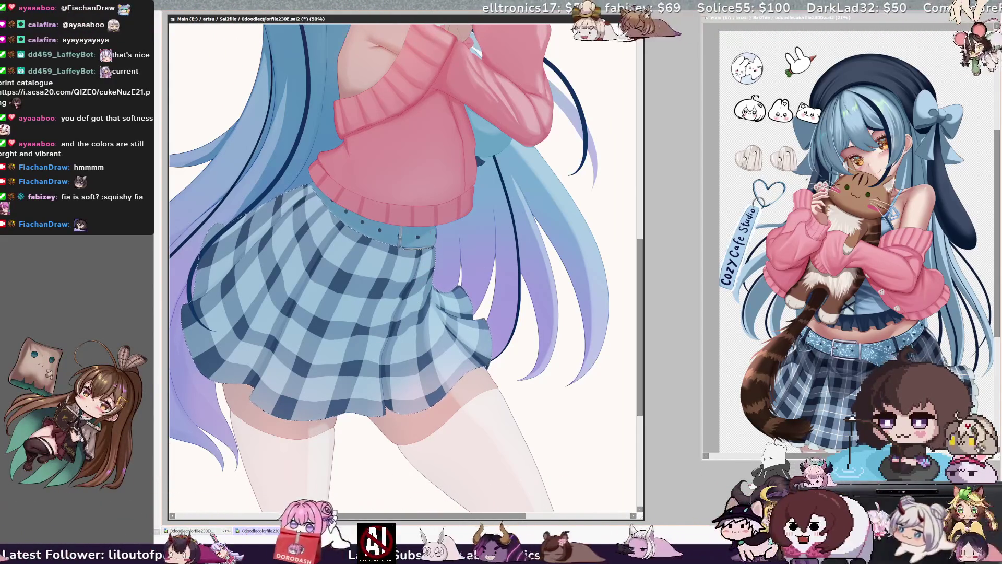
pyautogui.hotkey('ctrl', '-')
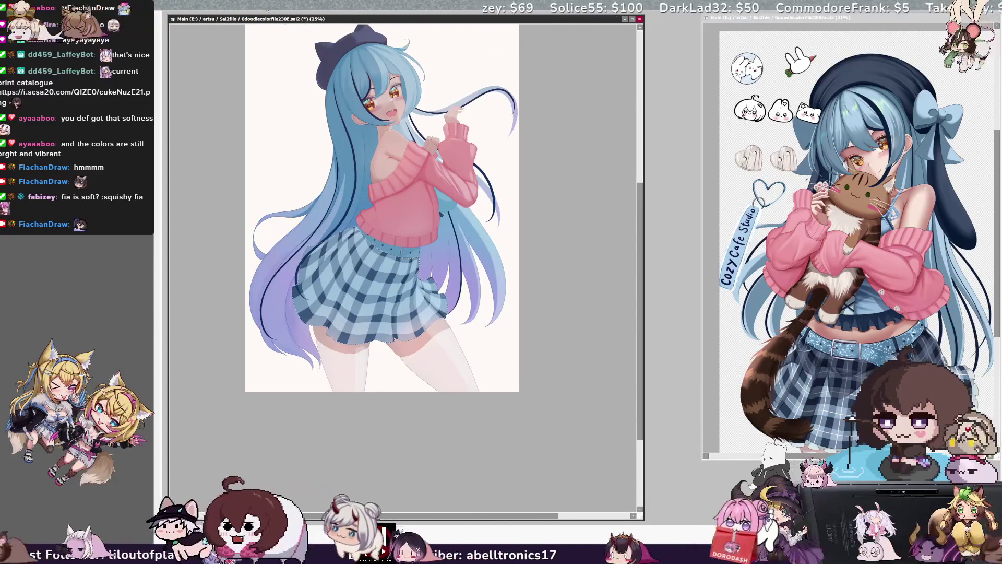
# - Flip the canvas view horizontally to check the drawing mirrored, then glance at the reference image
pyautogui.press('h')
pyautogui.scroll(3, 638, 301)
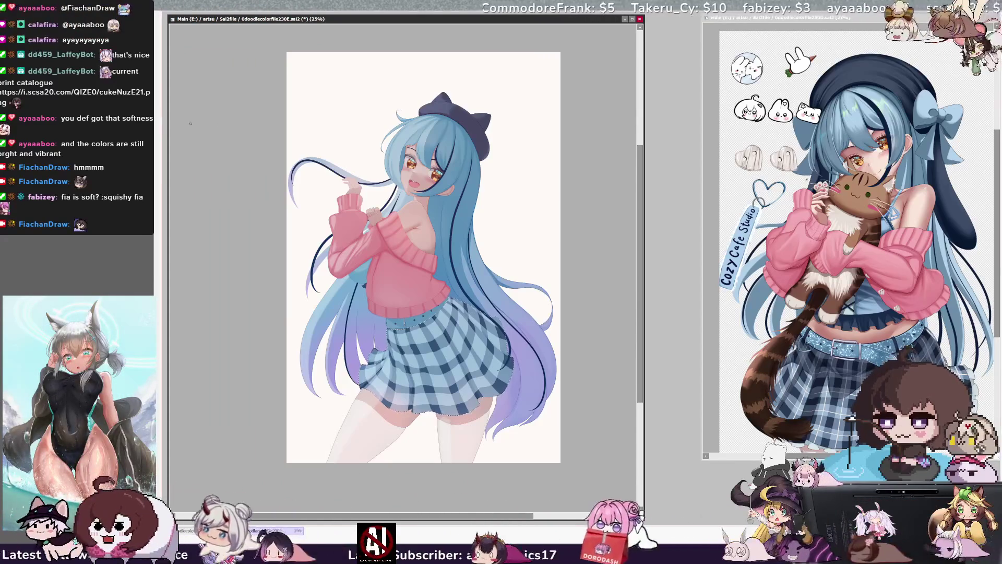
pyautogui.click(896, 21)
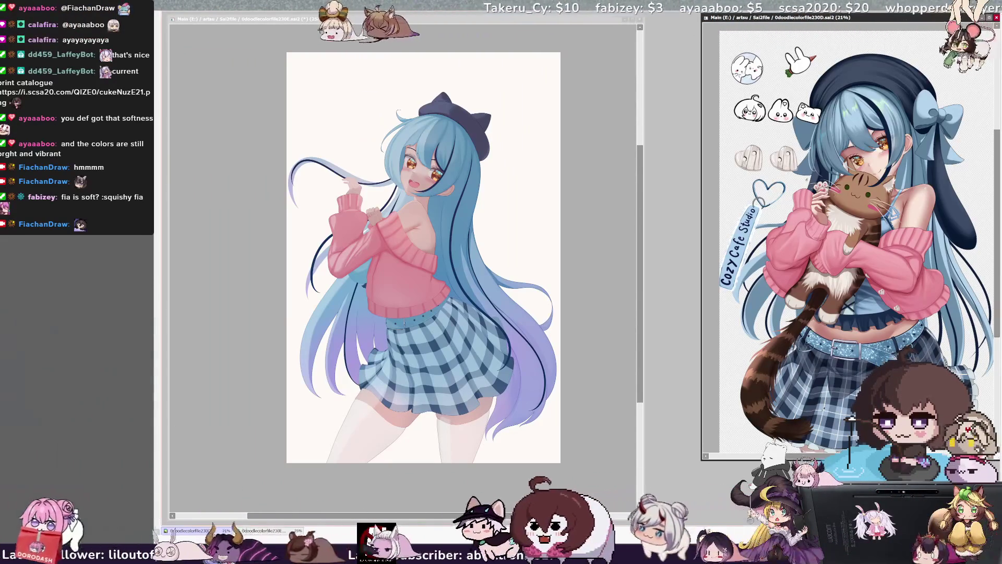
# - Return to the main illustration and zoom to 33.3% on the upper body and skirt
pyautogui.click(433, 365)
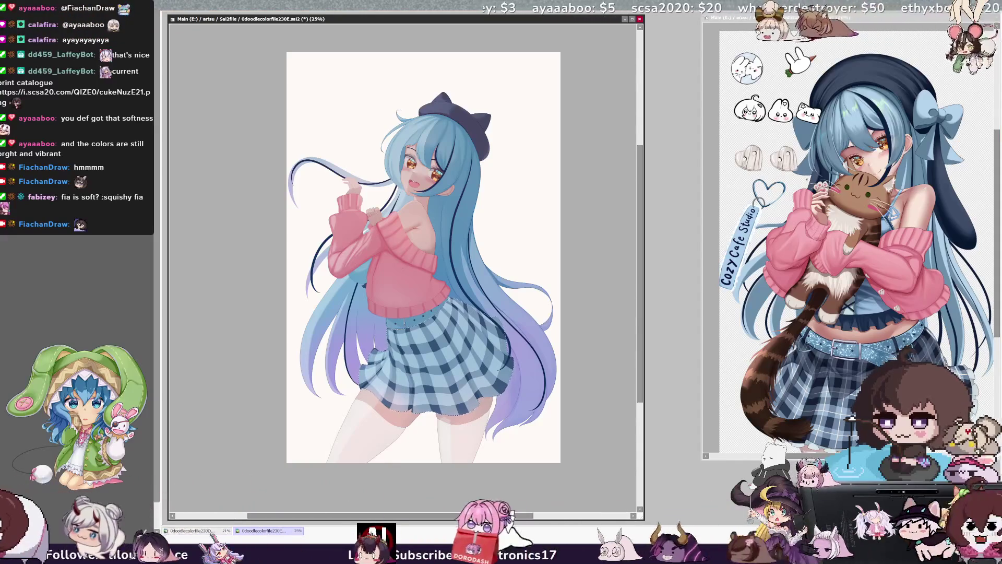
pyautogui.hotkey('ctrl', '+')
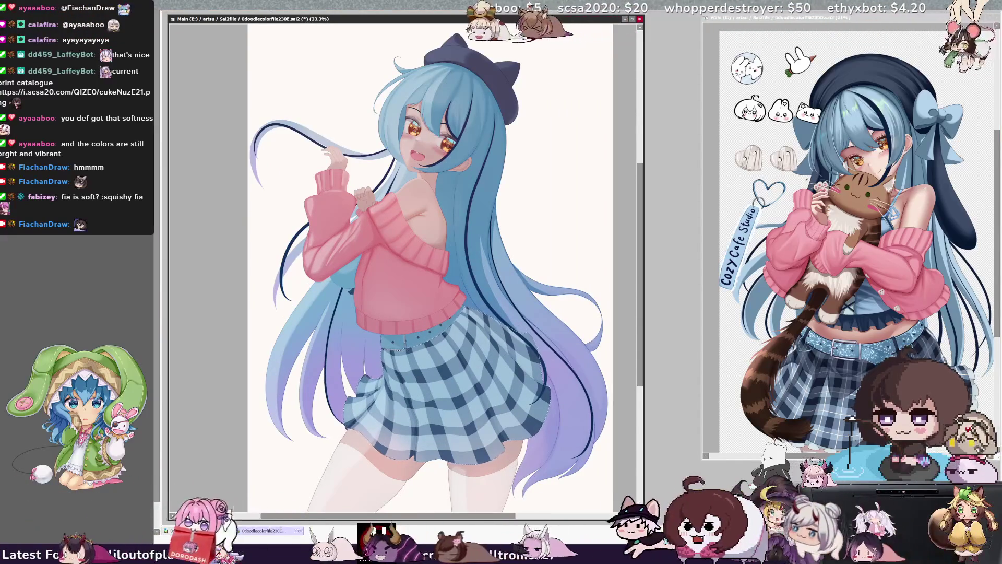
pyautogui.scroll(-3, 431, 240)
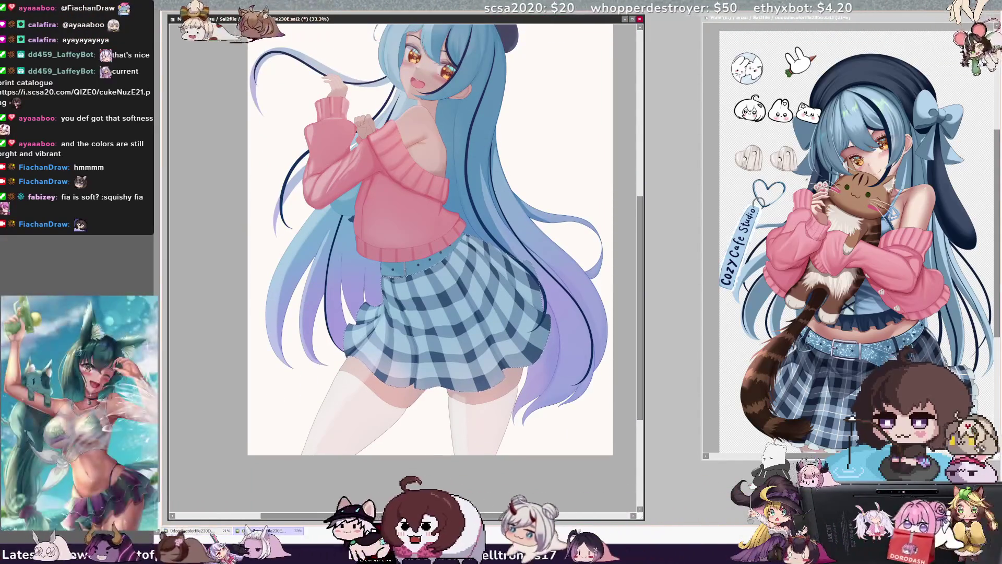
# - Paint two thin vertical white highlight strokes down the plaid skirt's folds
pyautogui.moveTo(400, 336); pyautogui.dragTo(399, 384)
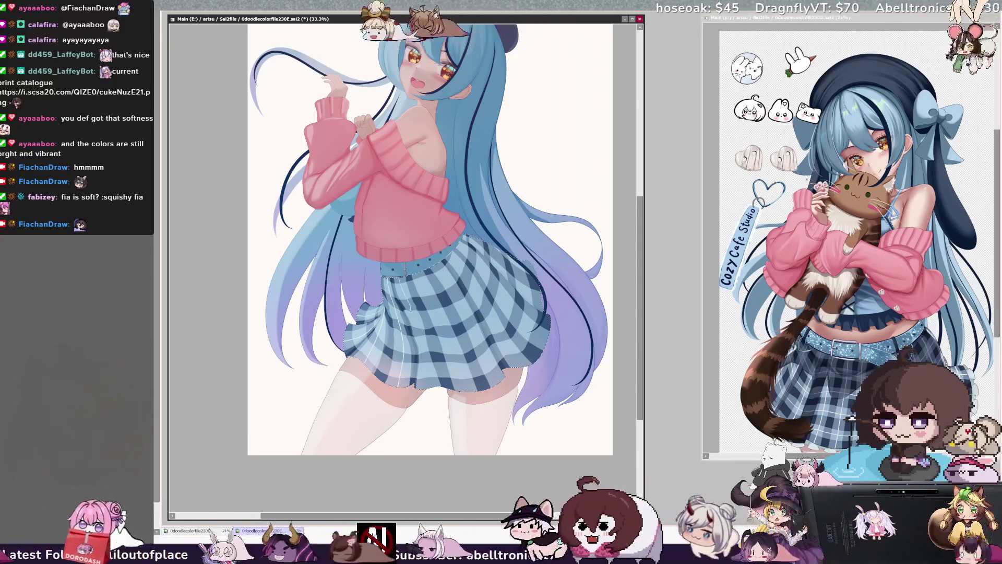
pyautogui.moveTo(426, 357); pyautogui.dragTo(426, 389)
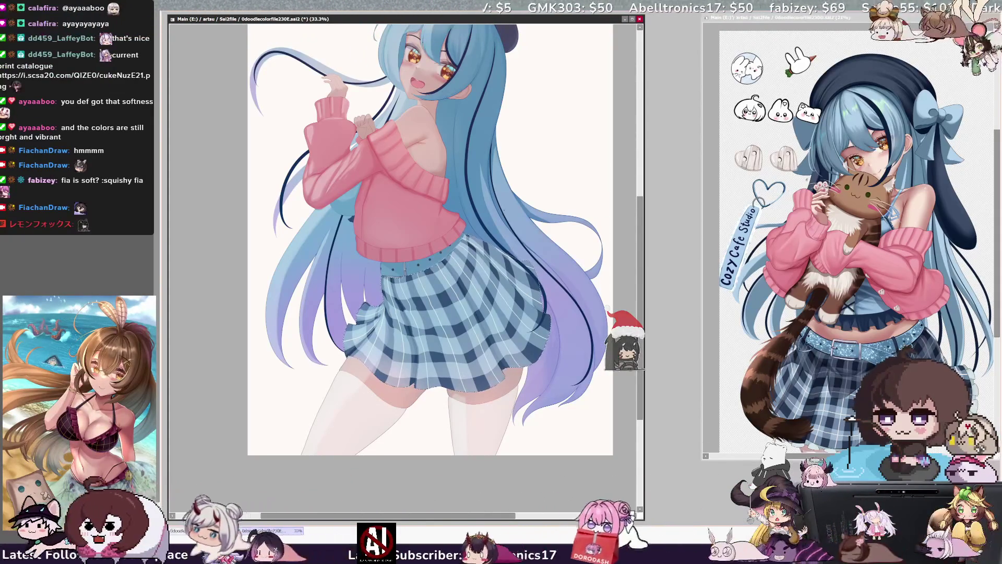
pyautogui.press('End')
pyautogui.press('End')
pyautogui.press('End')
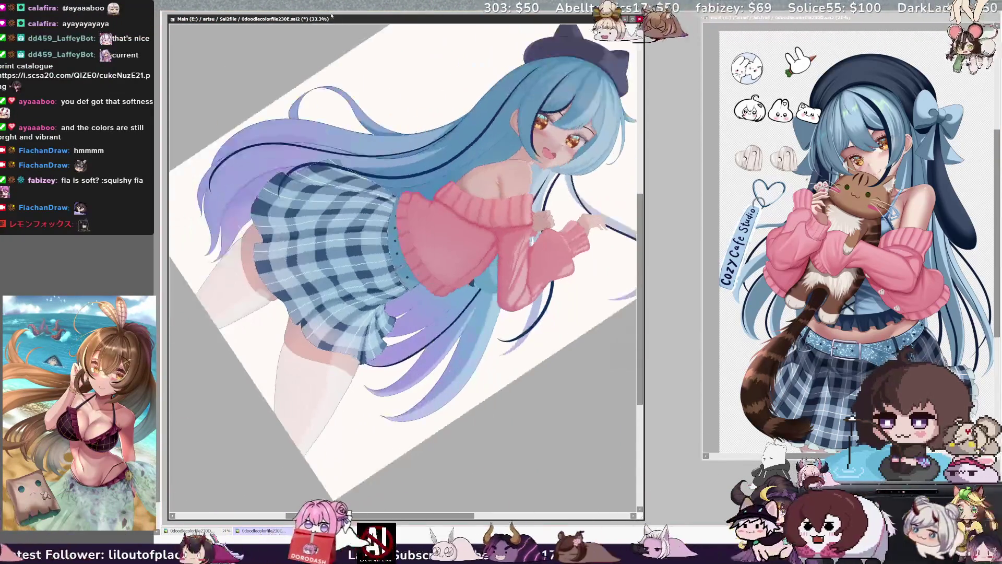
pyautogui.press('Delete')
pyautogui.press('Delete')
pyautogui.press('Delete')
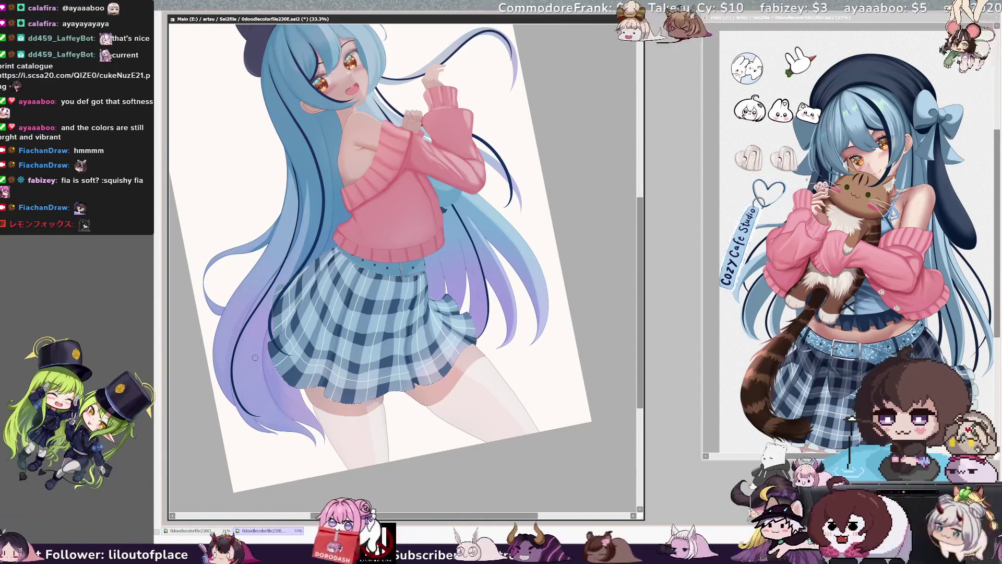
pyautogui.press('Delete')
pyautogui.press('Delete')
pyautogui.press('Delete')
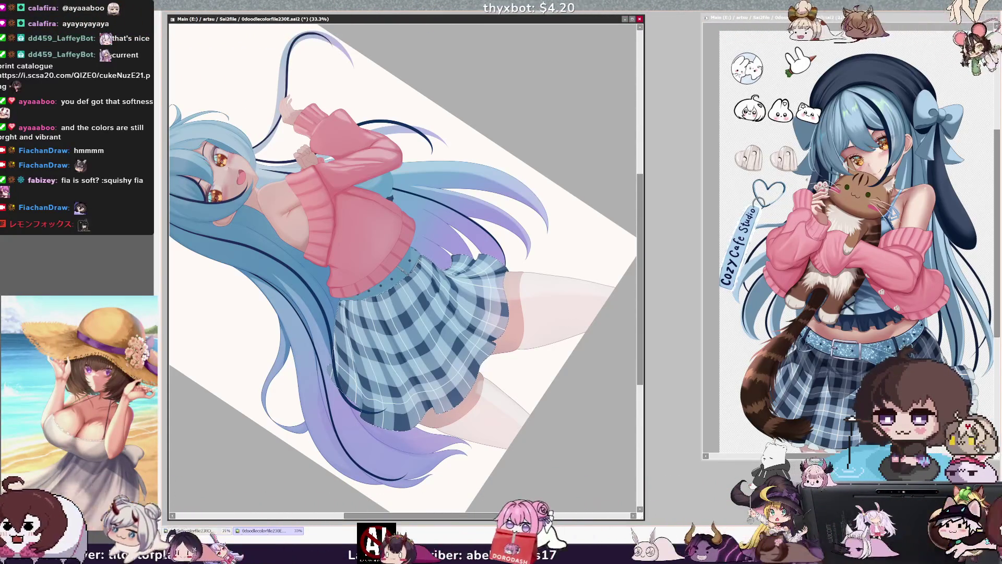
pyautogui.press('Home')
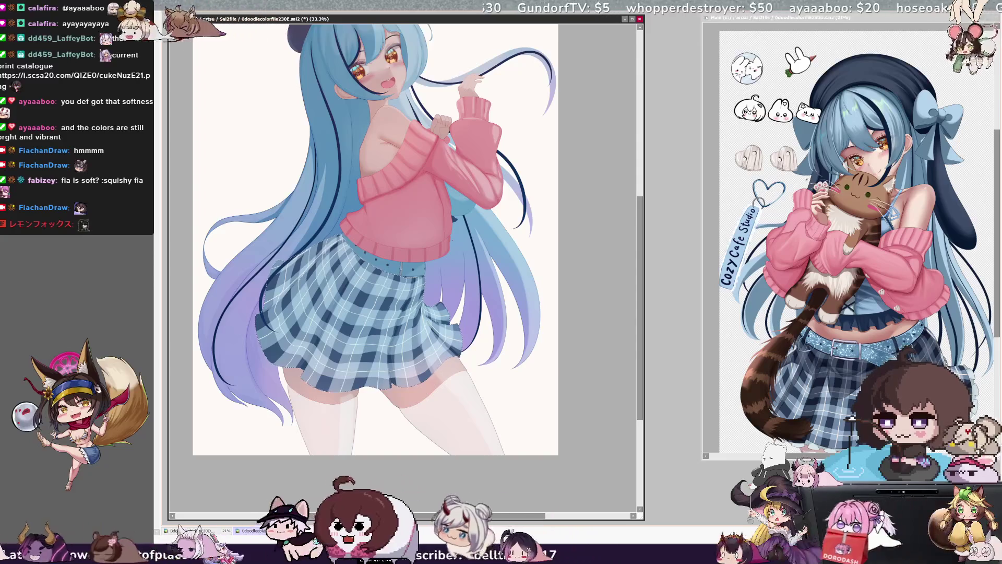
pyautogui.press('h')
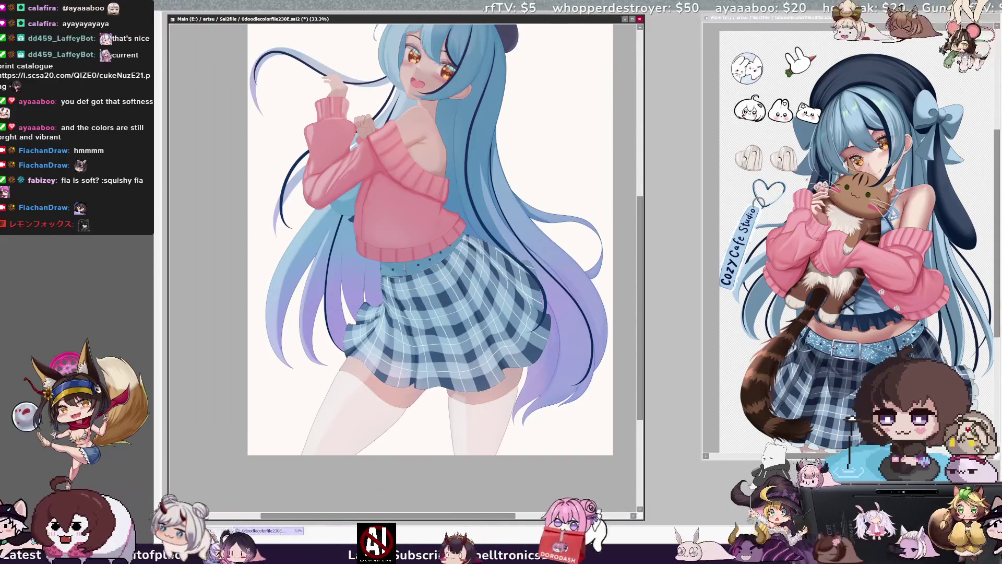
pyautogui.press('-')
pyautogui.scroll(2, 406, 261)
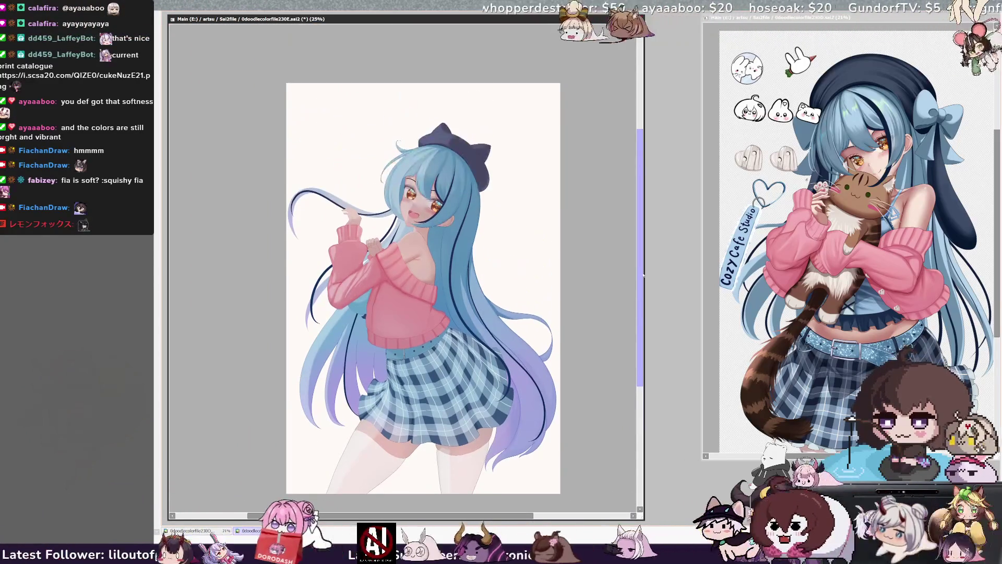
pyautogui.hscroll(1, 406, 261)
pyautogui.hscroll(1, 395, 271)
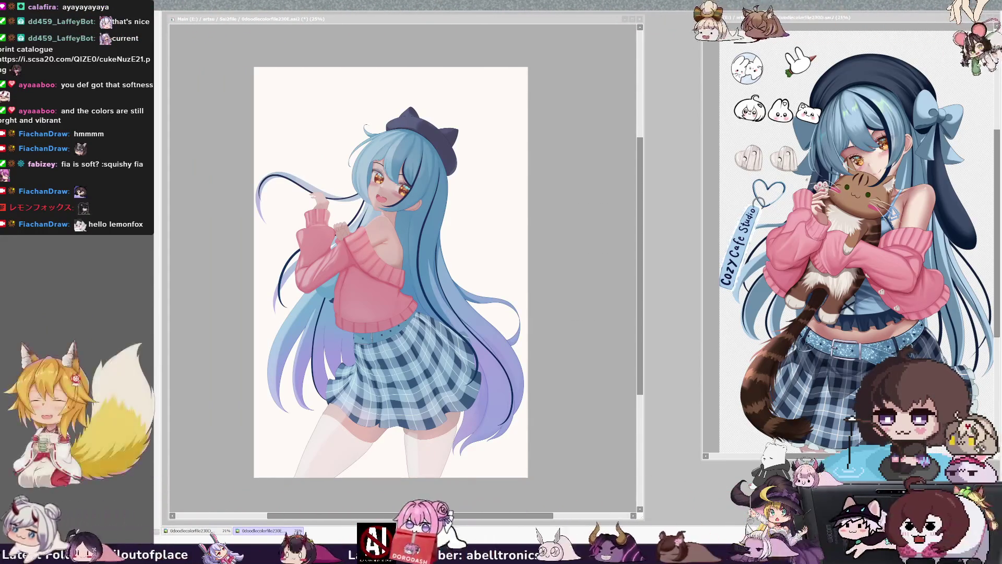
pyautogui.hotkey('alt', 'Tab')
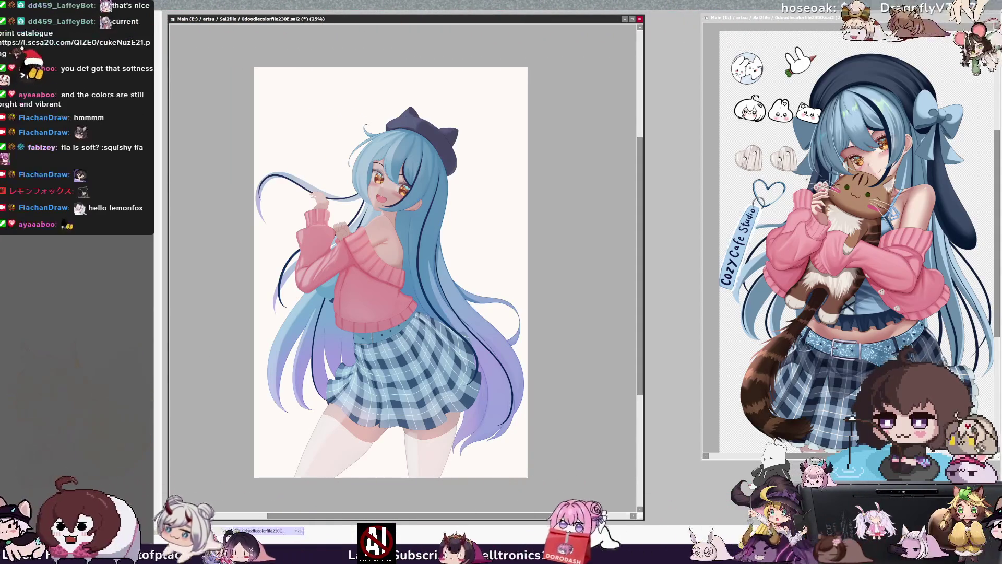
# - Preview a vivid blue-purple skirt, revert to the navy plaid, and enlarge the brush to 558
pyautogui.hotkey('ctrl', 'z')
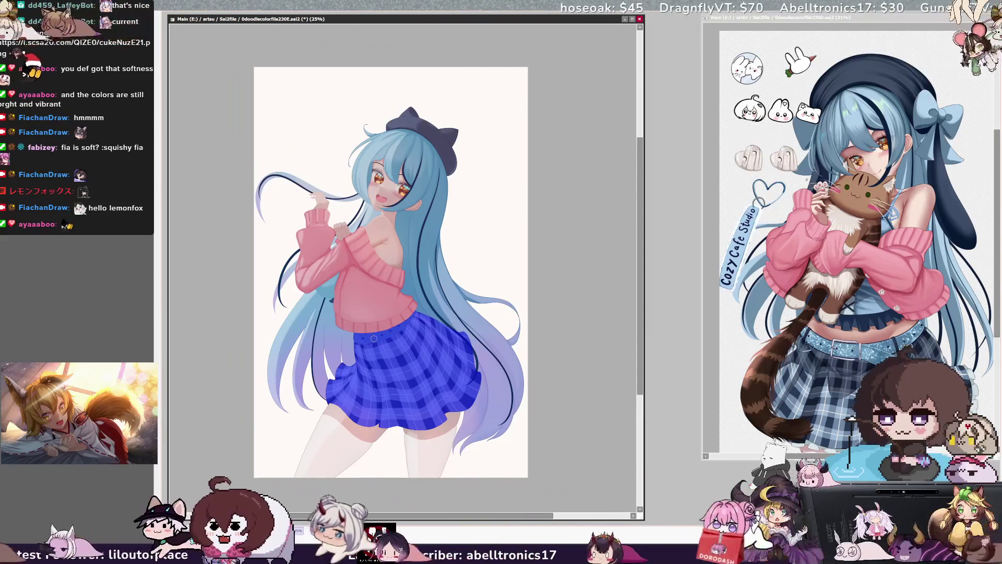
pyautogui.hotkey('ctrl', 'y')
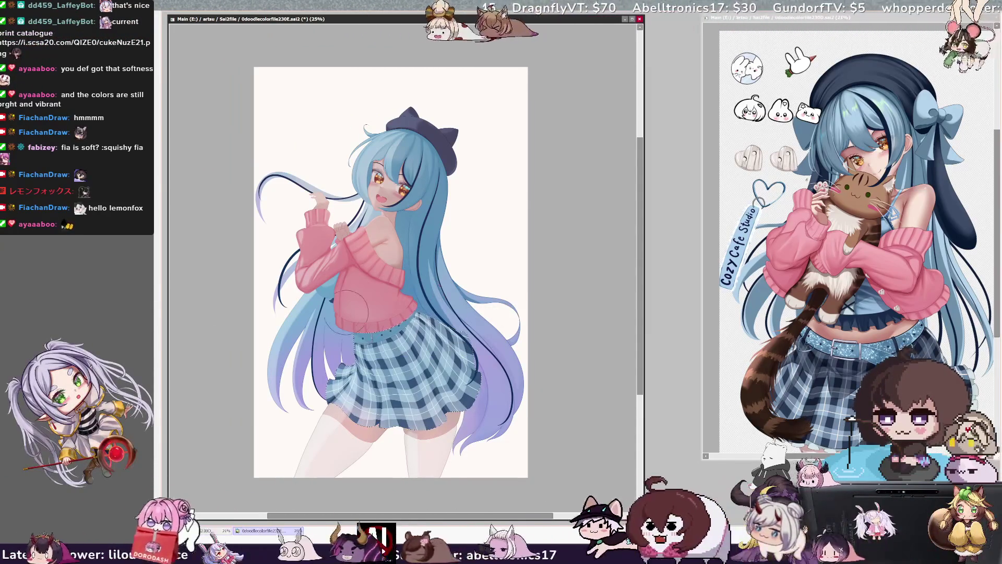
pyautogui.press(']')
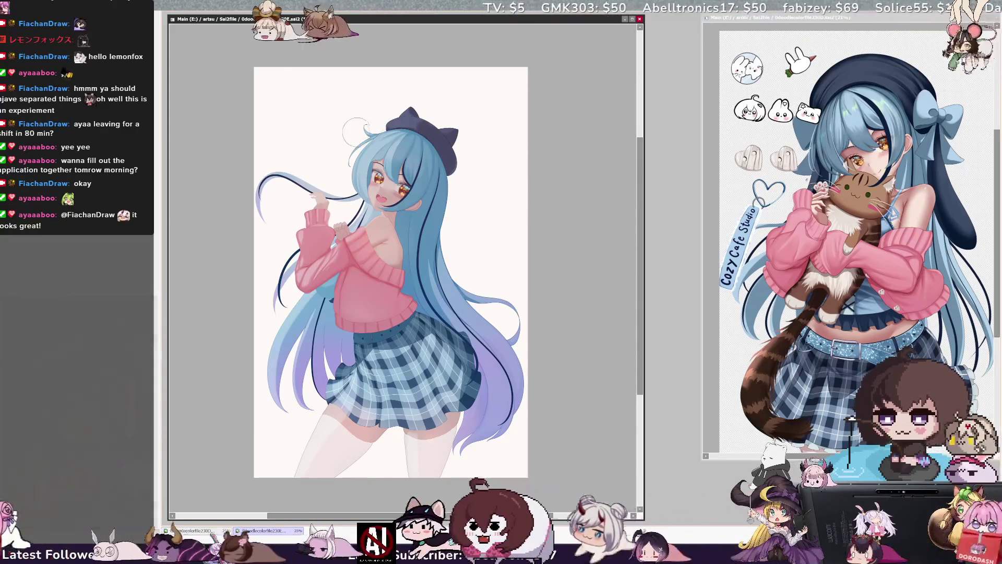
pyautogui.scroll(2, 356, 133)
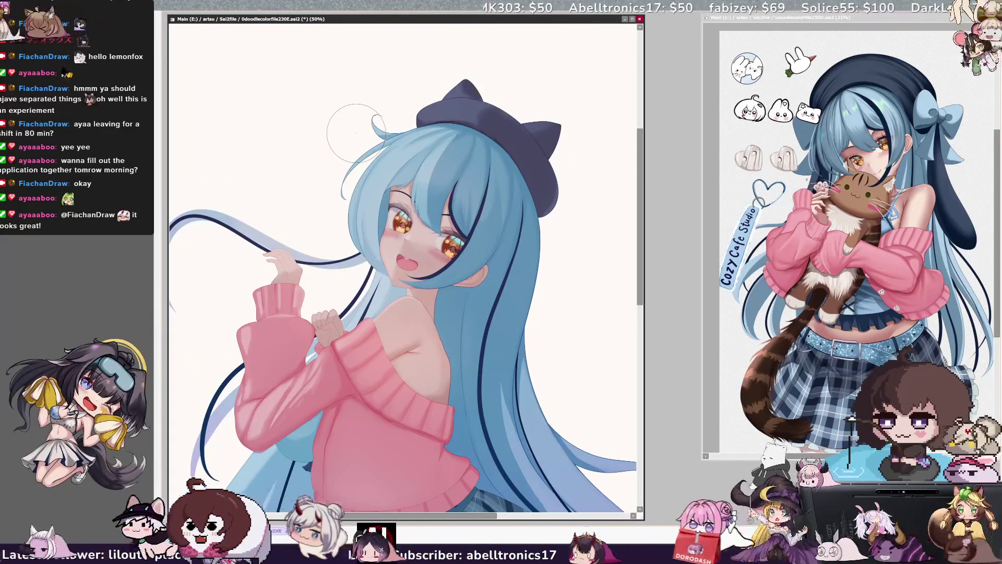
pyautogui.scroll(-3, 357, 133)
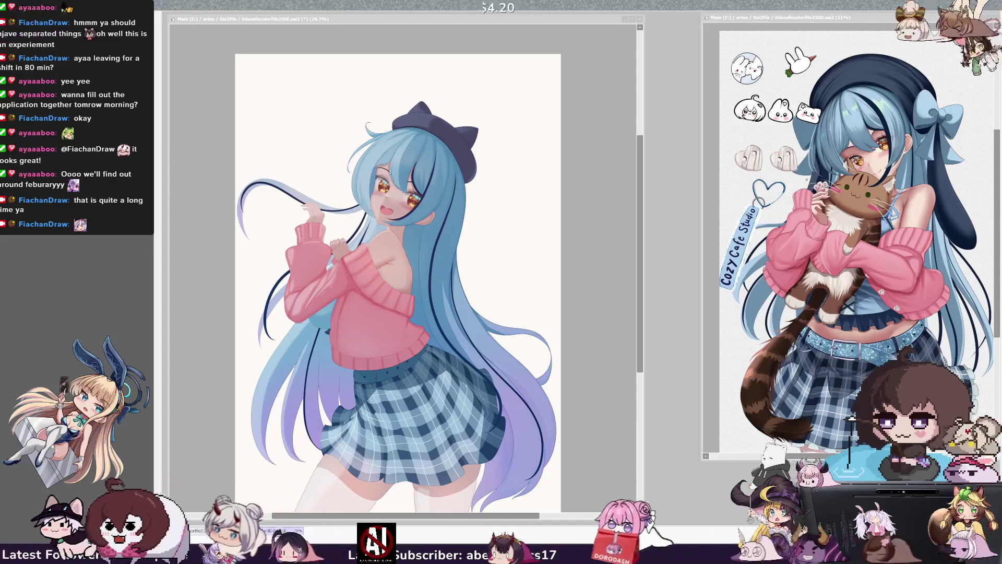
pyautogui.click(483, 243)
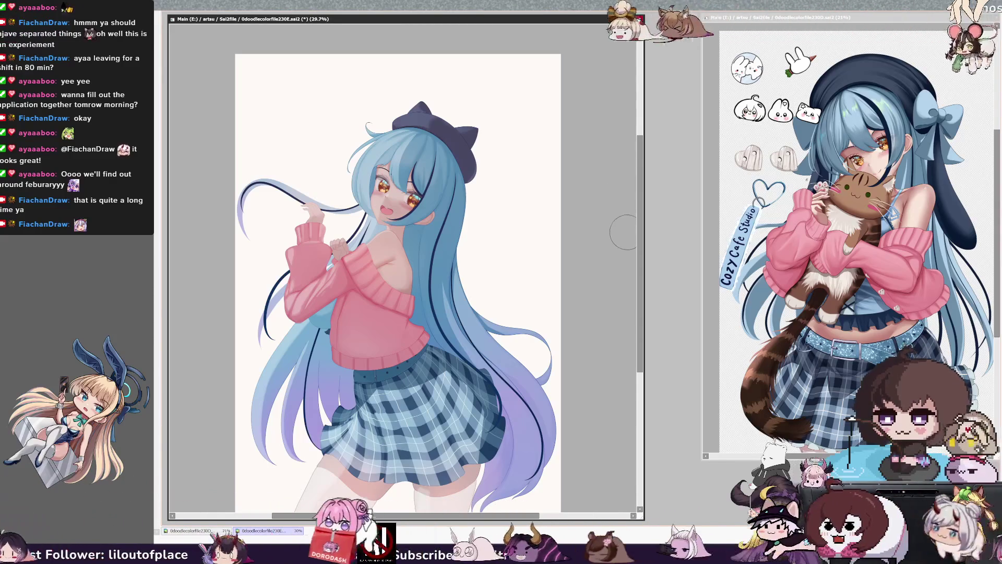
# - Scroll the canvas down and zoom out to 16.6% to view the piece at thumbnail size
pyautogui.moveTo(637, 227); pyautogui.dragTo(633, 257)
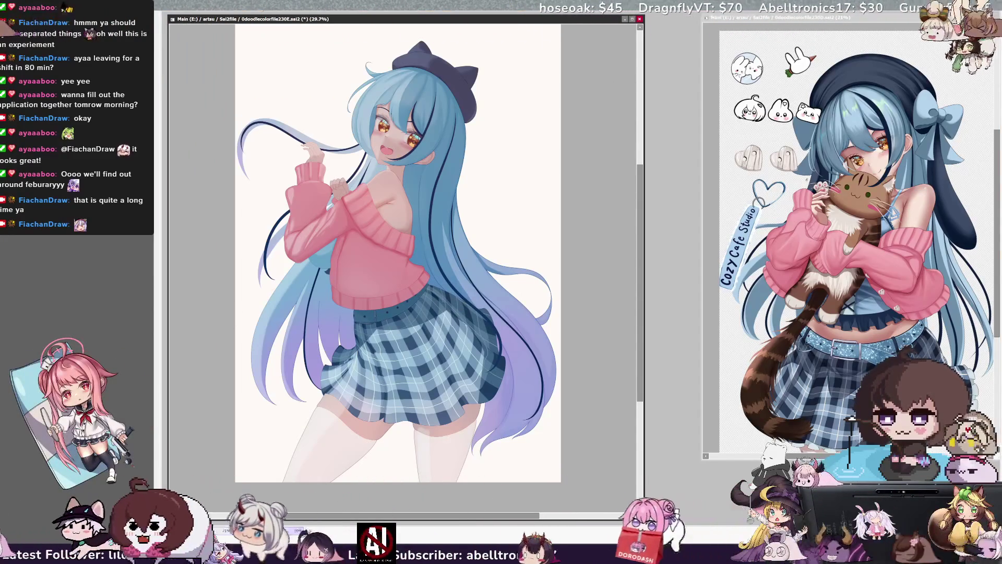
pyautogui.hotkey('ctrl', '-')
pyautogui.hotkey('ctrl', '-')
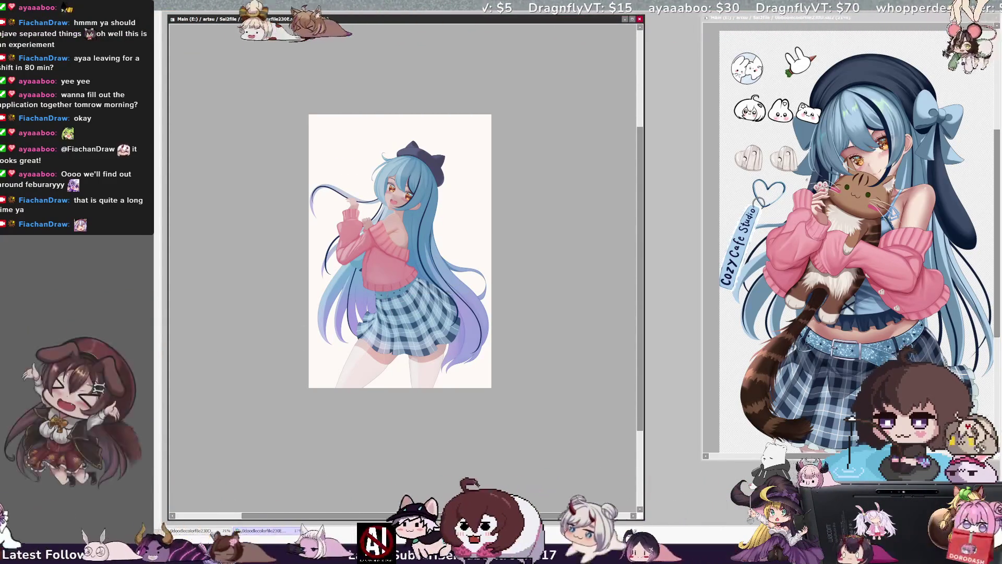
# - Zoom to 25% and airbrush a soft green-teal tint over the hair beside her shoulder
pyautogui.hotkey('ctrl', '+')
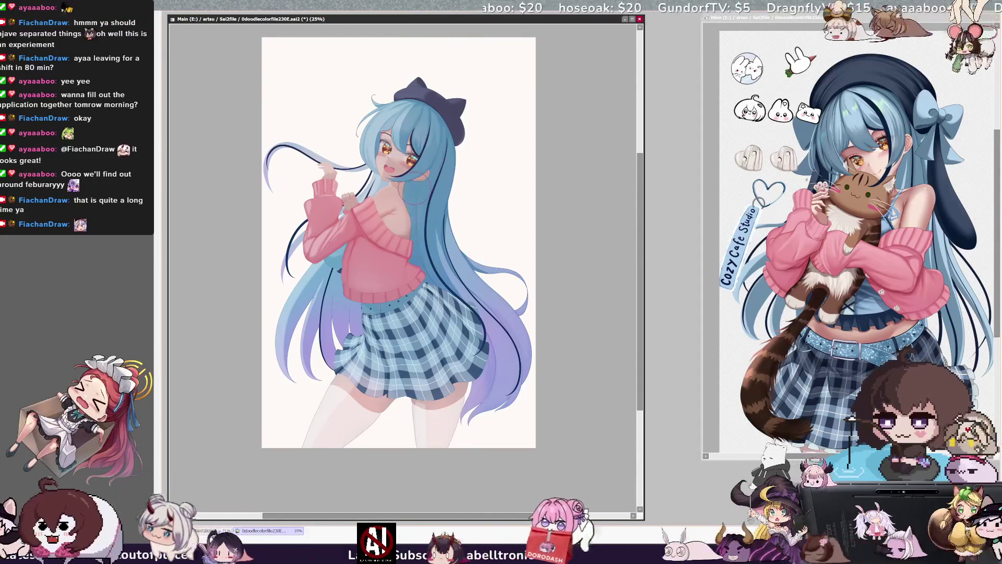
pyautogui.moveTo(423, 198); pyautogui.dragTo(433, 284)
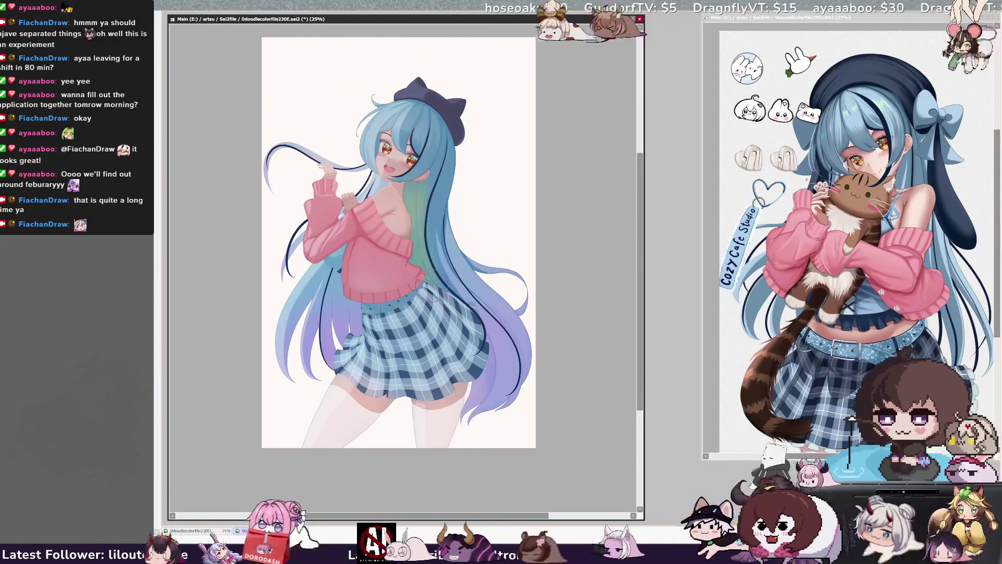
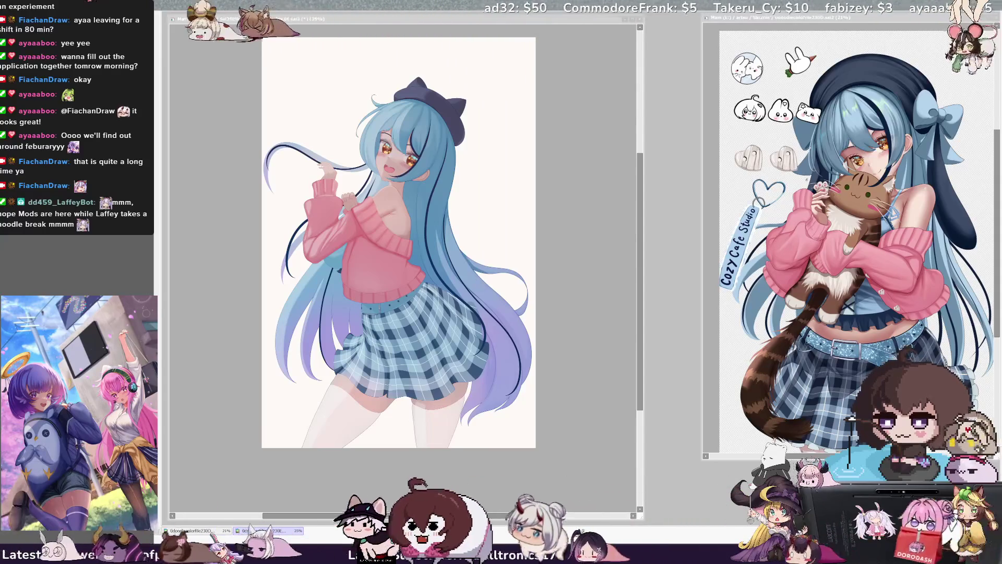
# - Switch the girl artwork to a greyscale view with Ctrl+G to check its values
pyautogui.click(461, 156)
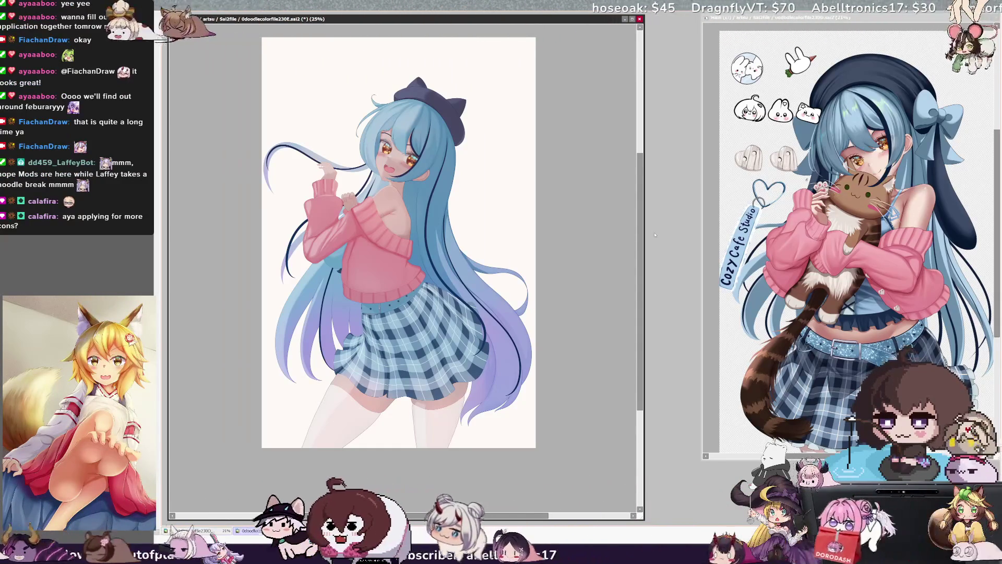
pyautogui.scroll(1, 642, 256)
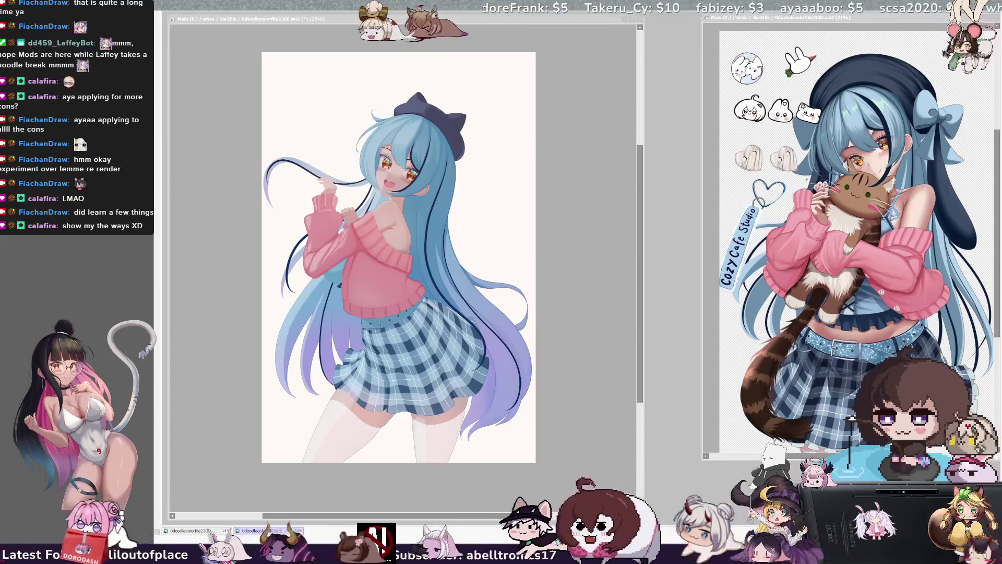
pyautogui.hotkey('alt', 'Tab')
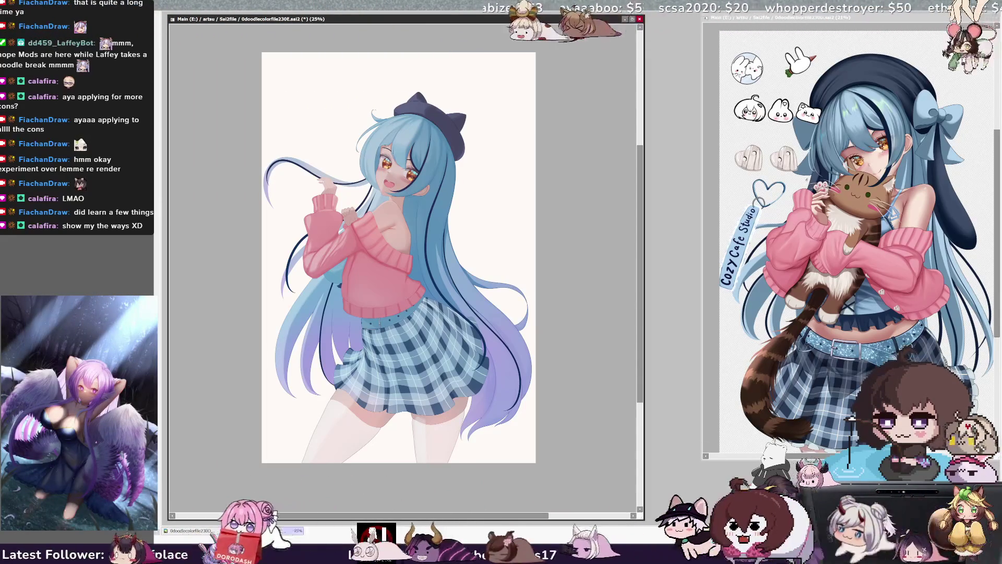
pyautogui.hotkey('ctrl', 'g')
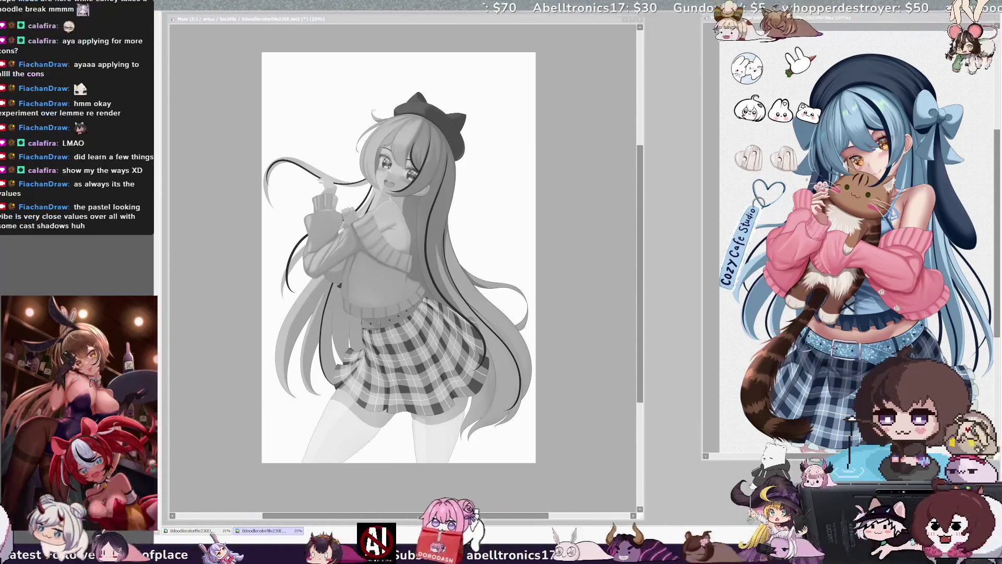
# - Toggle the greyscale view off with Ctrl+G so the girl artwork shows in full colour
pyautogui.click(366, 223)
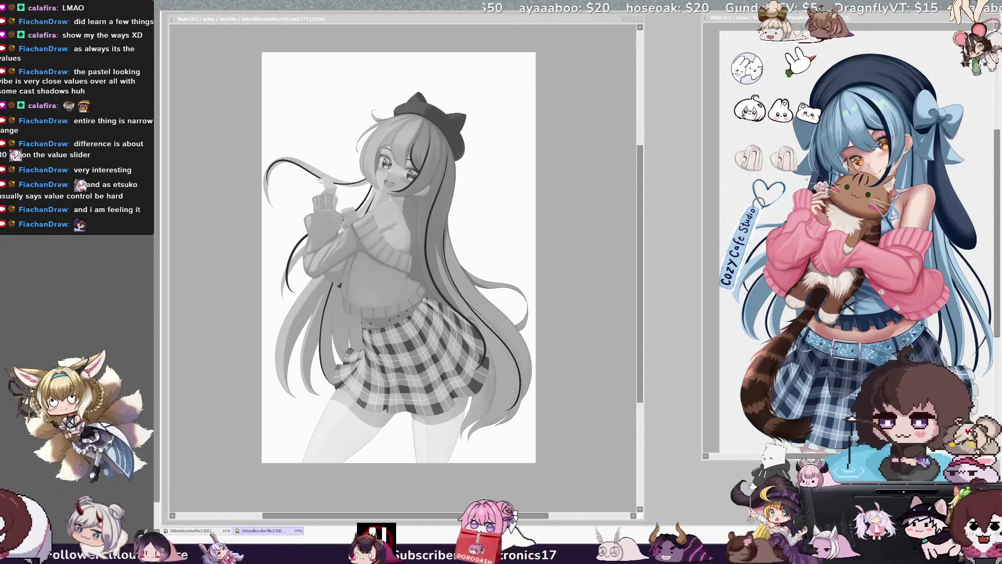
pyautogui.hotkey('alt', 'Tab')
pyautogui.hotkey('ctrl', 'g')
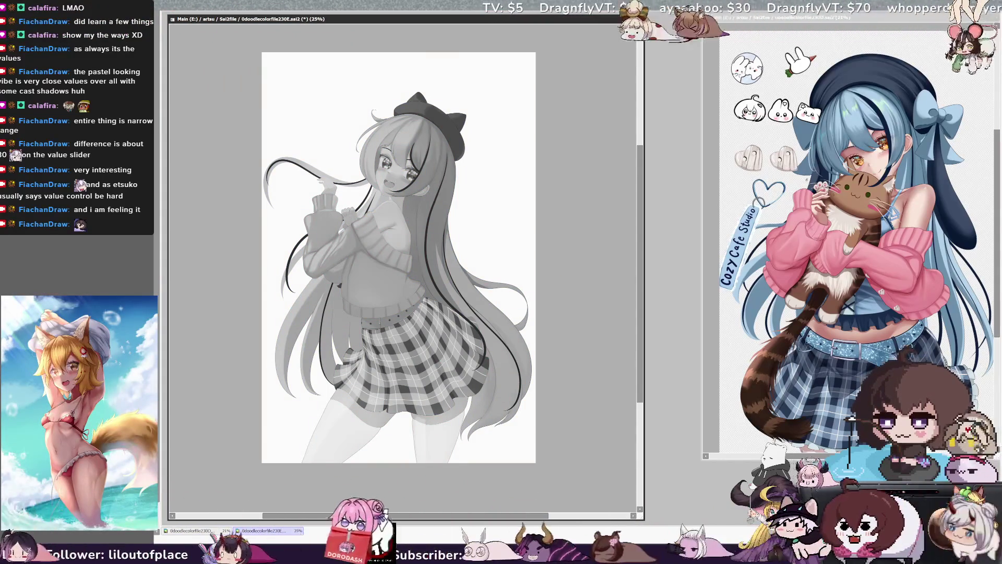
pyautogui.hotkey('ctrl', 'g')
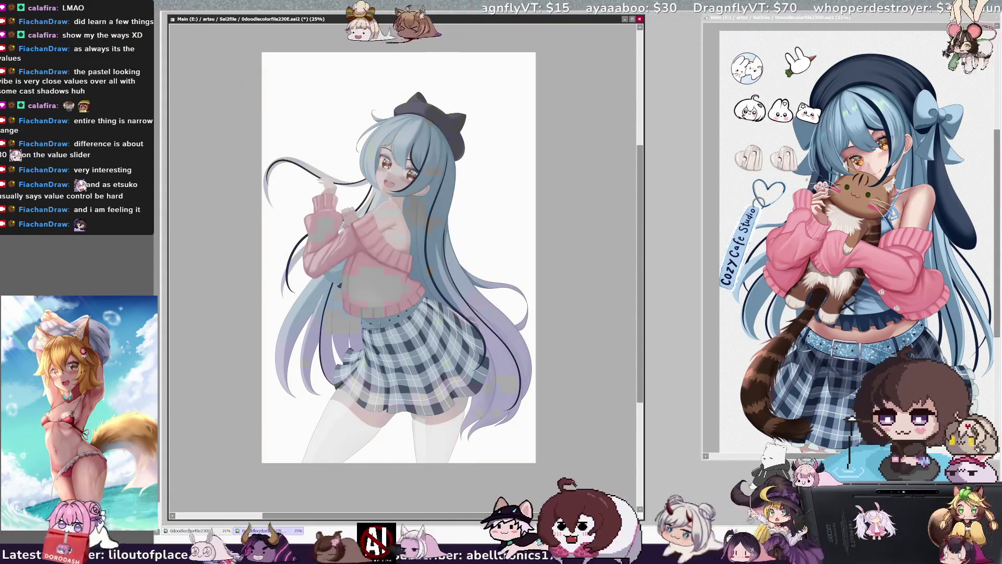
pyautogui.press('h')
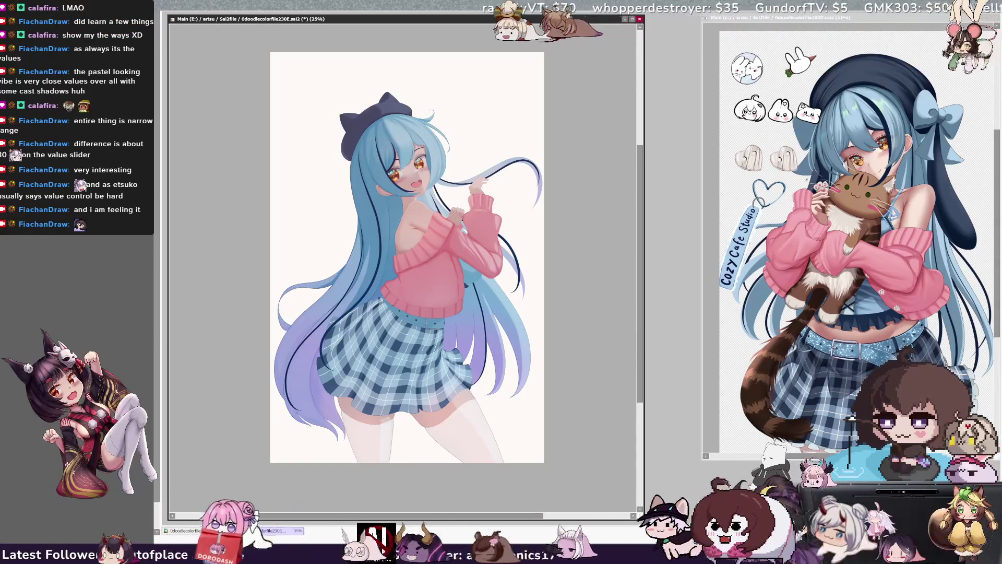
pyautogui.press('h')
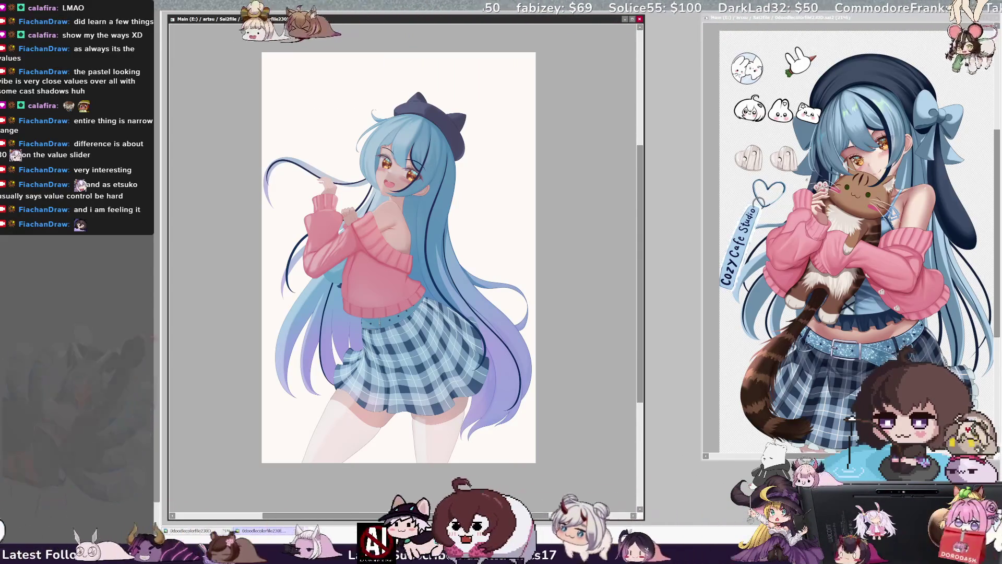
pyautogui.hotkey('ctrl', 'shift', 'h')
pyautogui.hotkey('ctrl', 'shift', 'h')
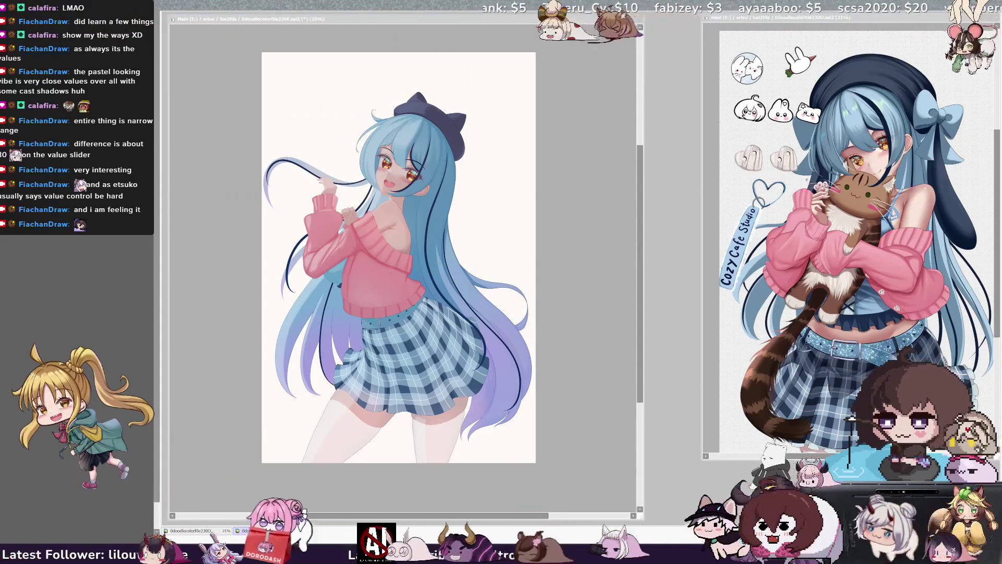
pyautogui.hotkey('alt', 'Tab')
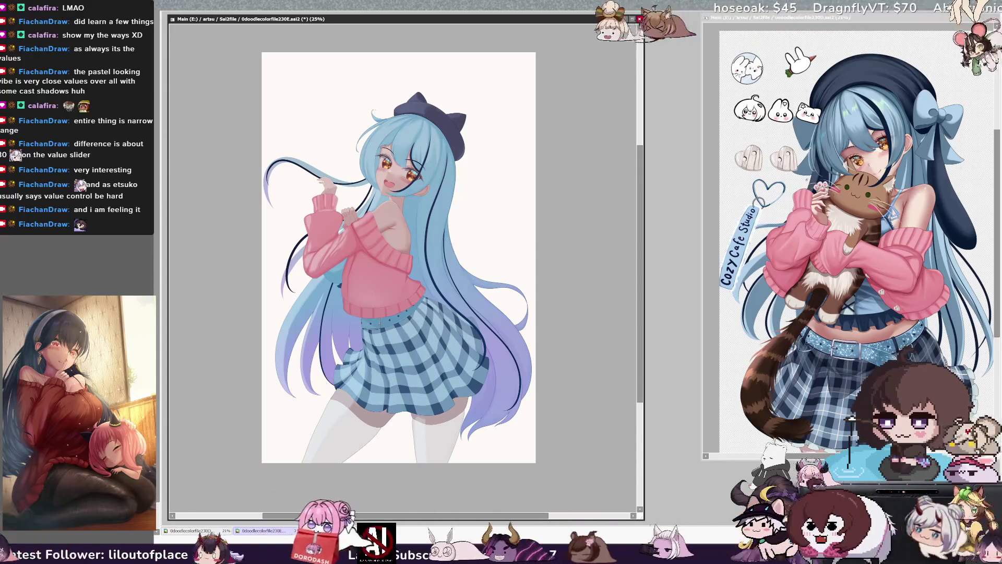
# - Undo, restore, then undo again the plaid stripes on the skirt
pyautogui.hotkey('ctrl', 'z')
pyautogui.hotkey('ctrl', 'z')
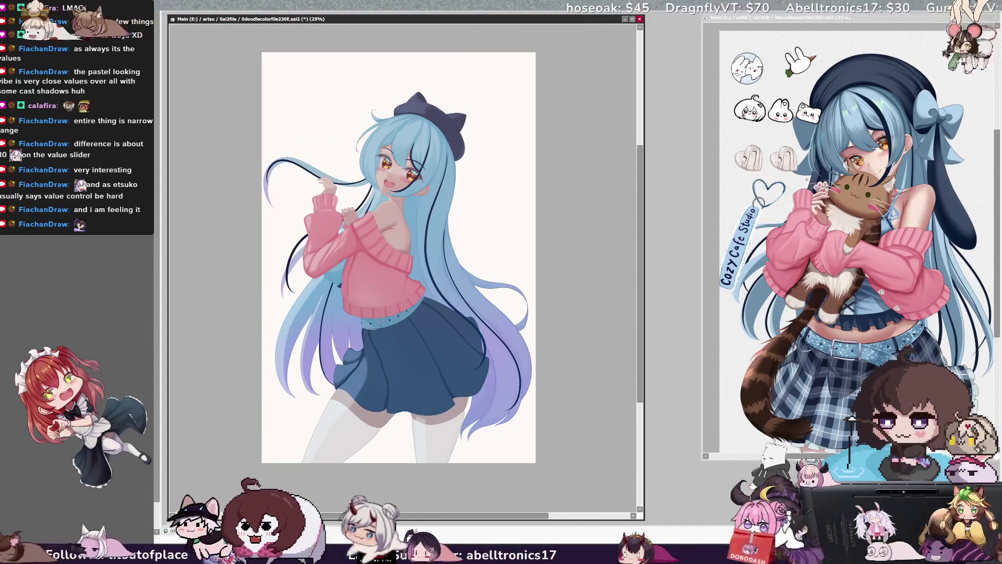
pyautogui.hotkey('ctrl', 'y')
pyautogui.hotkey('ctrl', 'y')
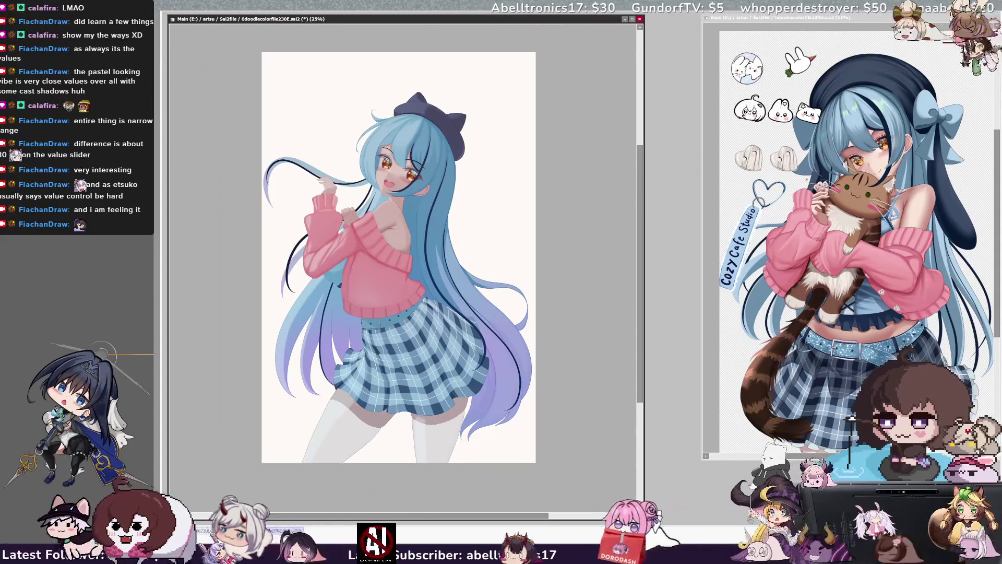
pyautogui.hotkey('ctrl', 'z')
pyautogui.hotkey('ctrl', 'z')
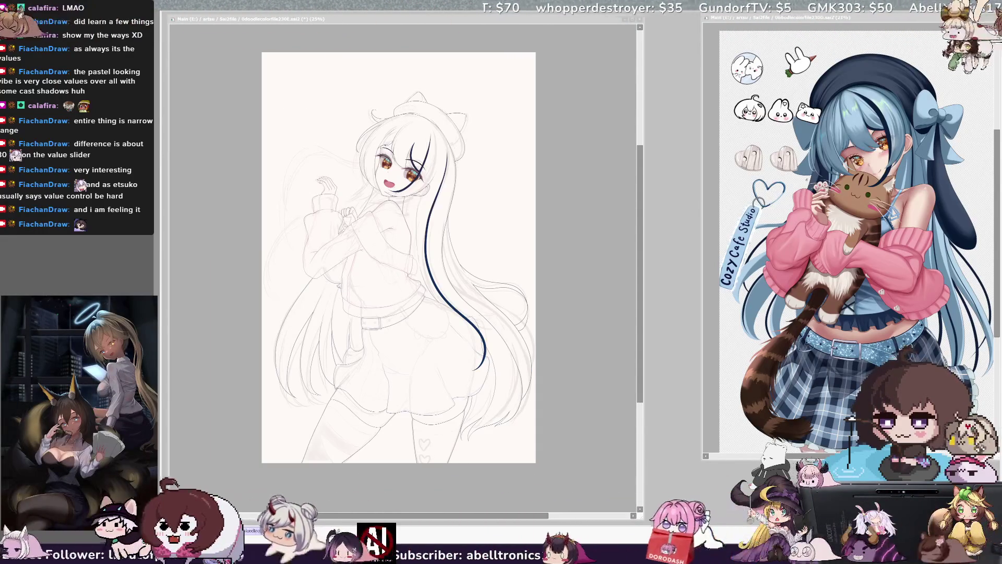
# - Check values in greyscale, then mask the face, neck and chest for skin colouring
pyautogui.hotkey('alt', 'Tab')
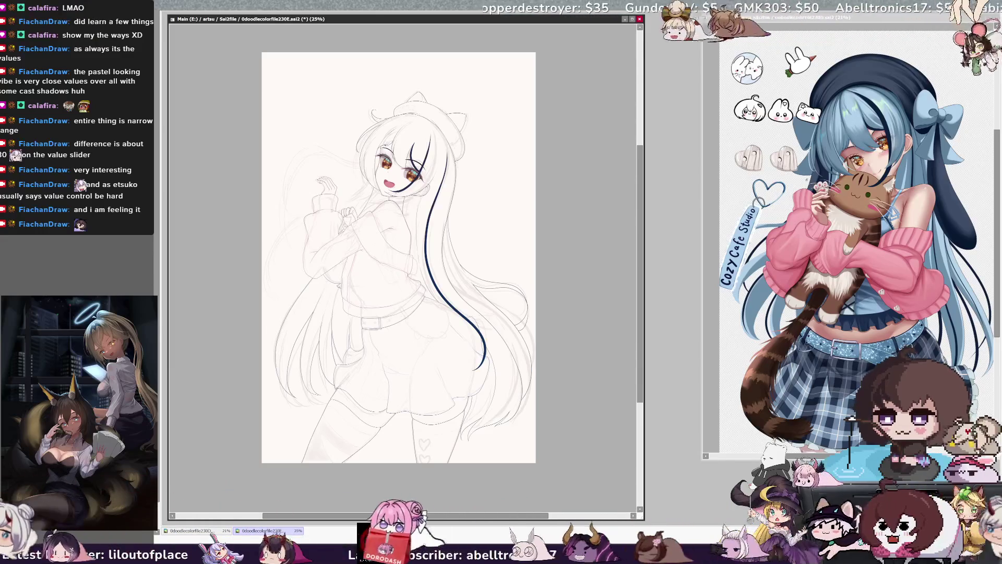
pyautogui.hotkey('ctrl', 'u')
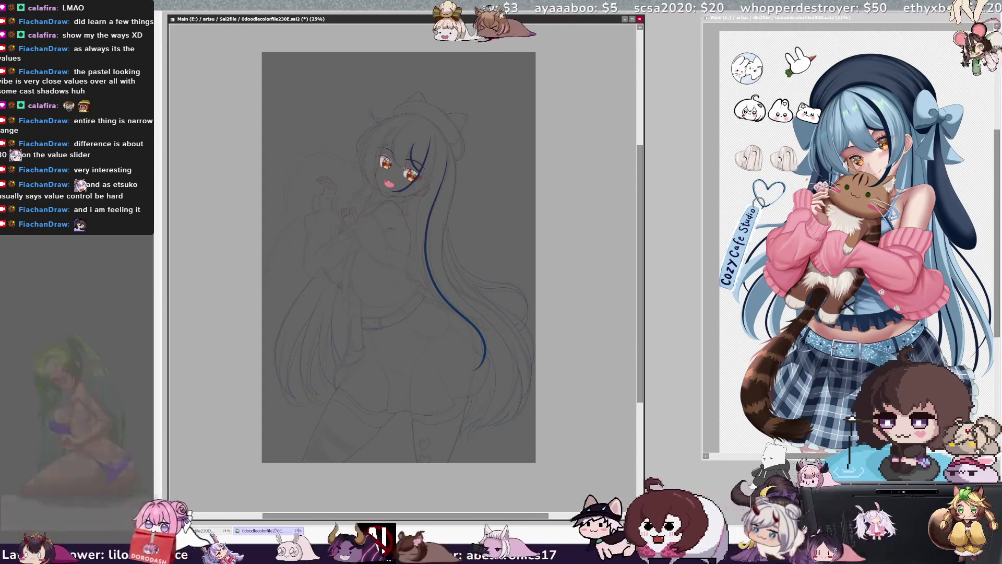
pyautogui.moveTo(386, 151)
pyautogui.mouseDown()
pyautogui.moveTo(407, 188)
pyautogui.moveTo(397, 245)
pyautogui.moveTo(404, 205)
pyautogui.mouseUp()
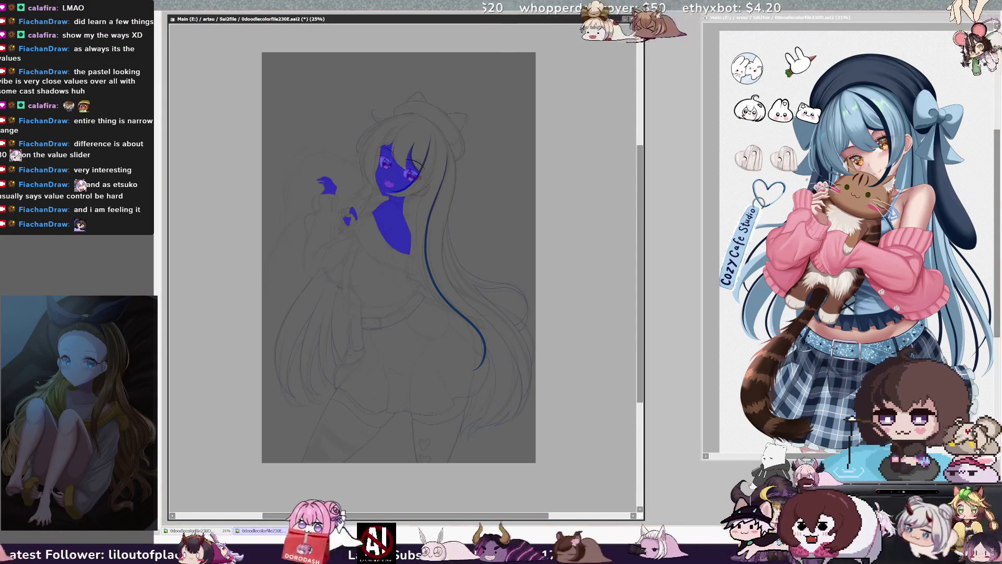
# - Turn the masked area into a selection and fill it and the thighs with pale skin tone
pyautogui.press('b')
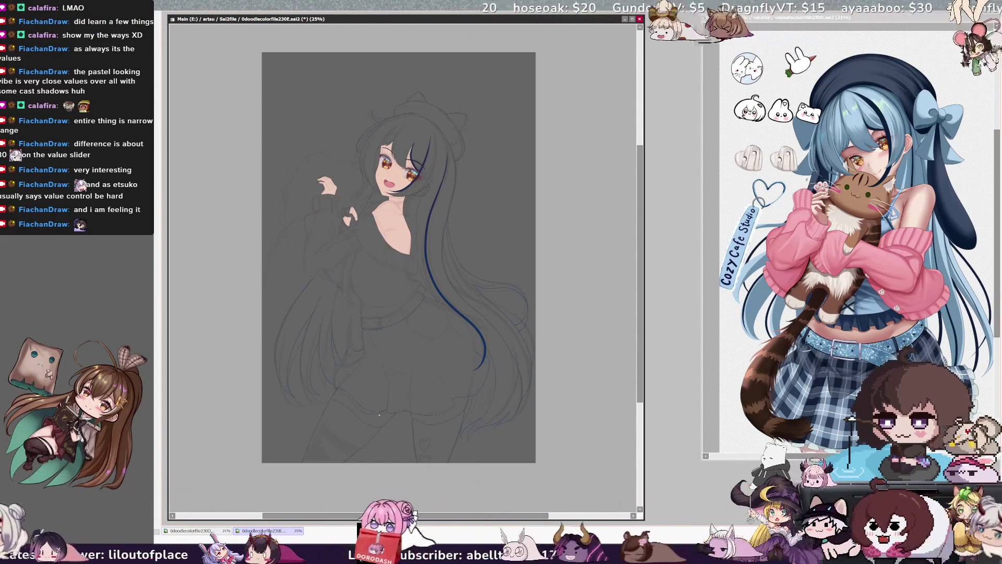
pyautogui.click(427, 418)
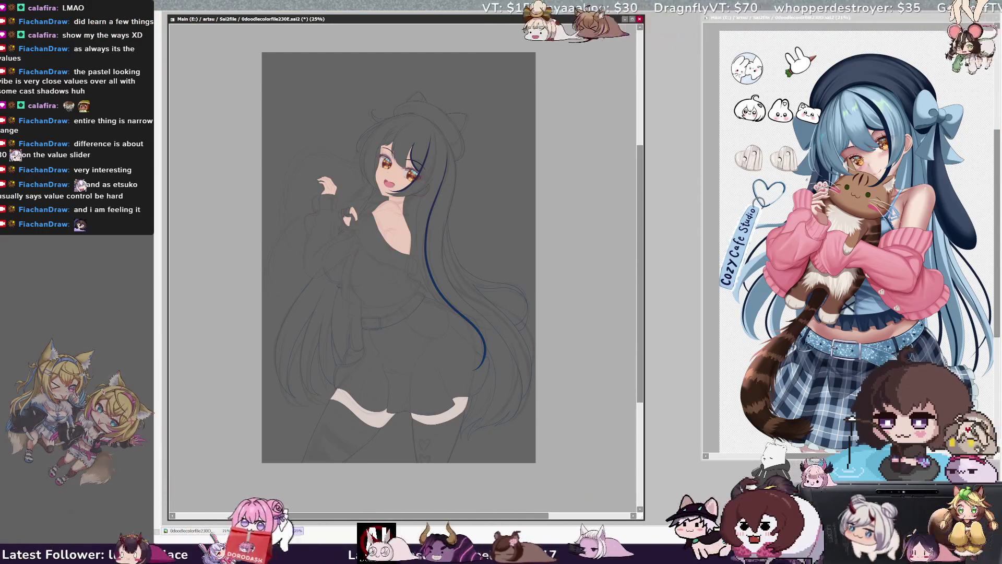
pyautogui.click(854, 124)
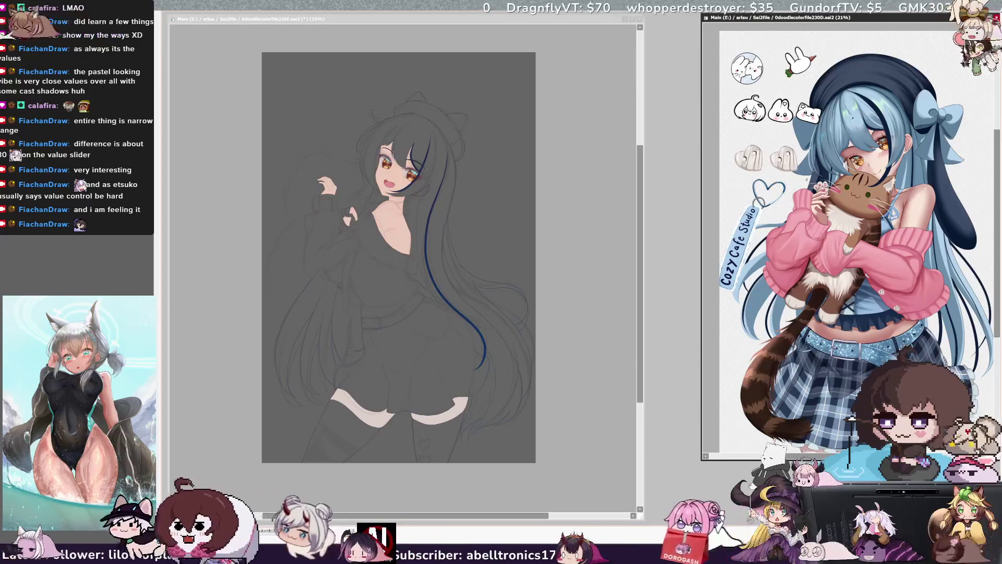
pyautogui.click(469, 18)
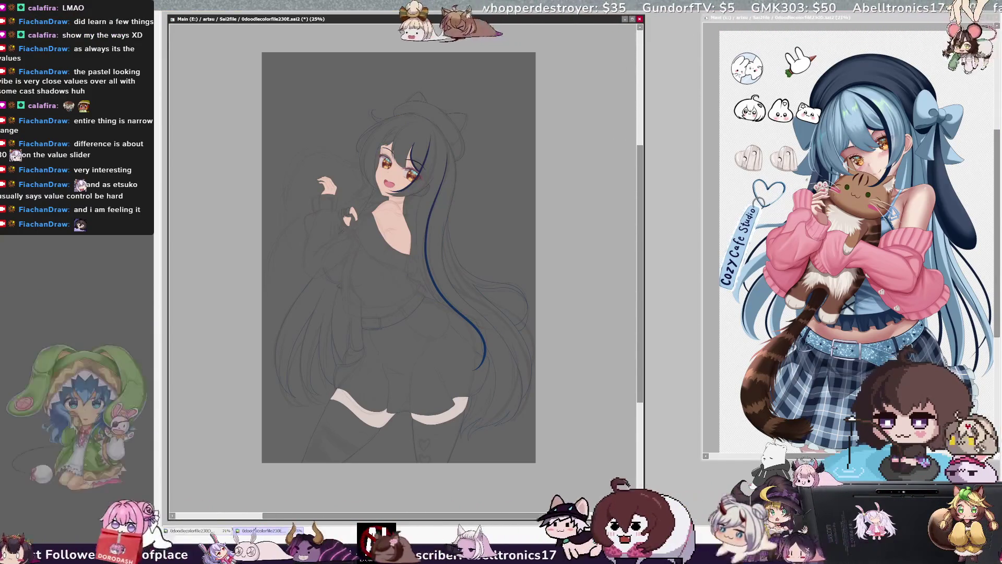
pyautogui.hotkey('ctrl', 'z')
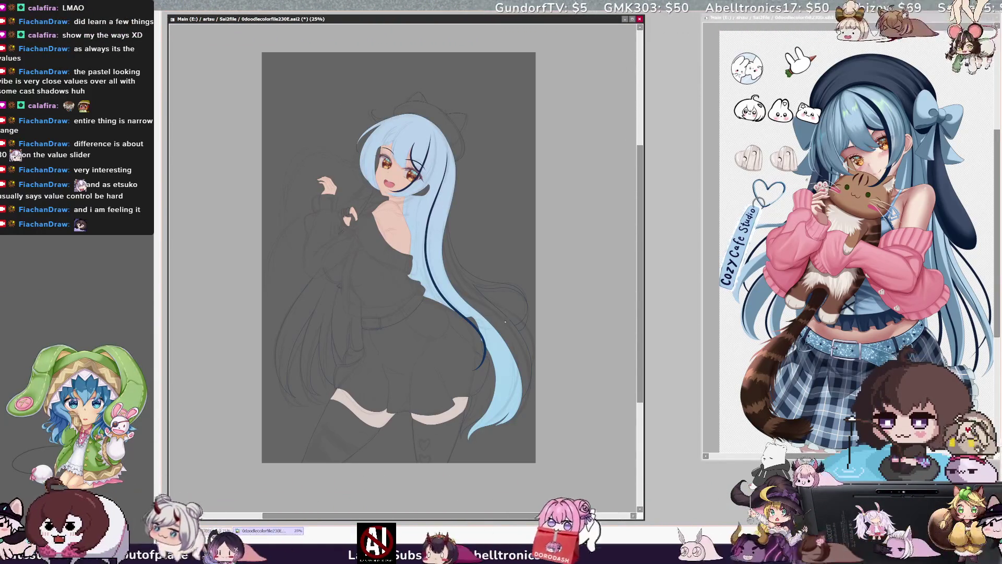
# - Paint light blue into the hair on the right and down the left side, matching the reference
pyautogui.moveTo(461, 273); pyautogui.dragTo(508, 306)
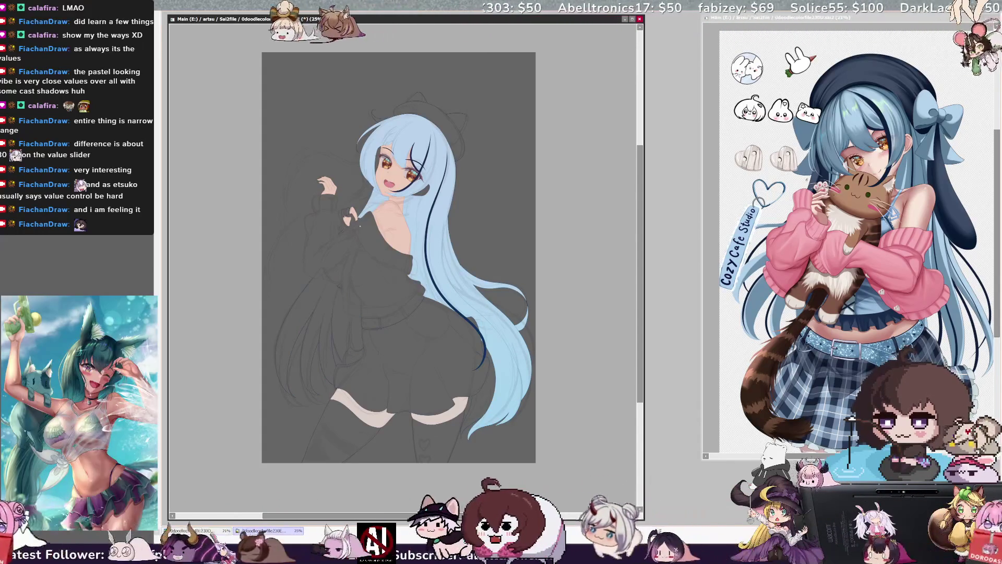
pyautogui.hotkey('ctrl', 'y')
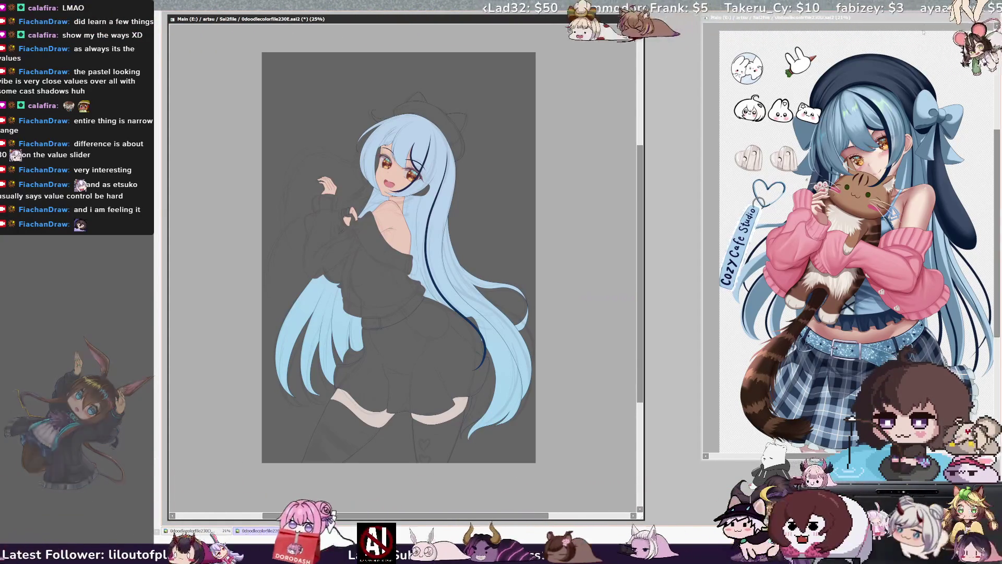
pyautogui.click(834, 261)
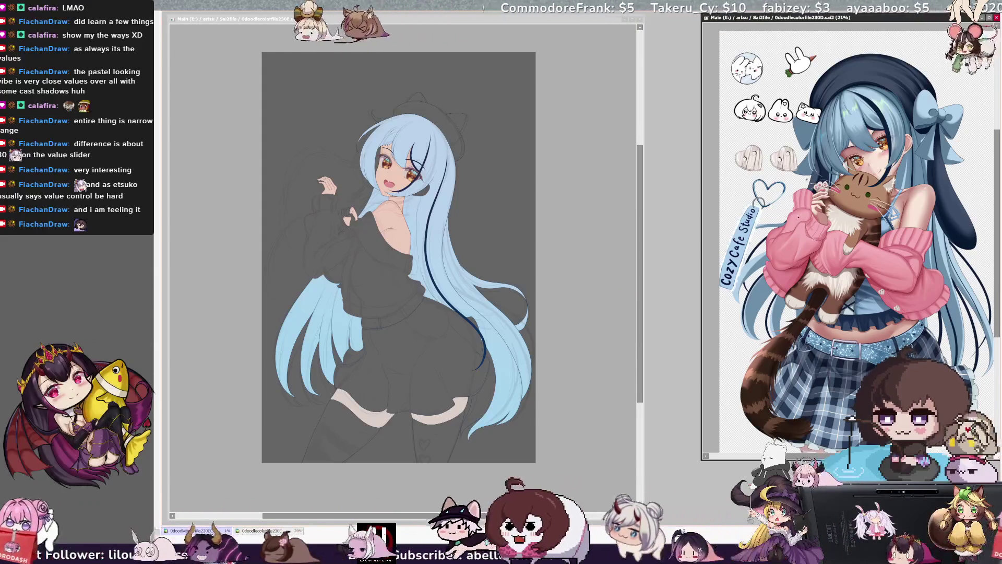
pyautogui.click(482, 514)
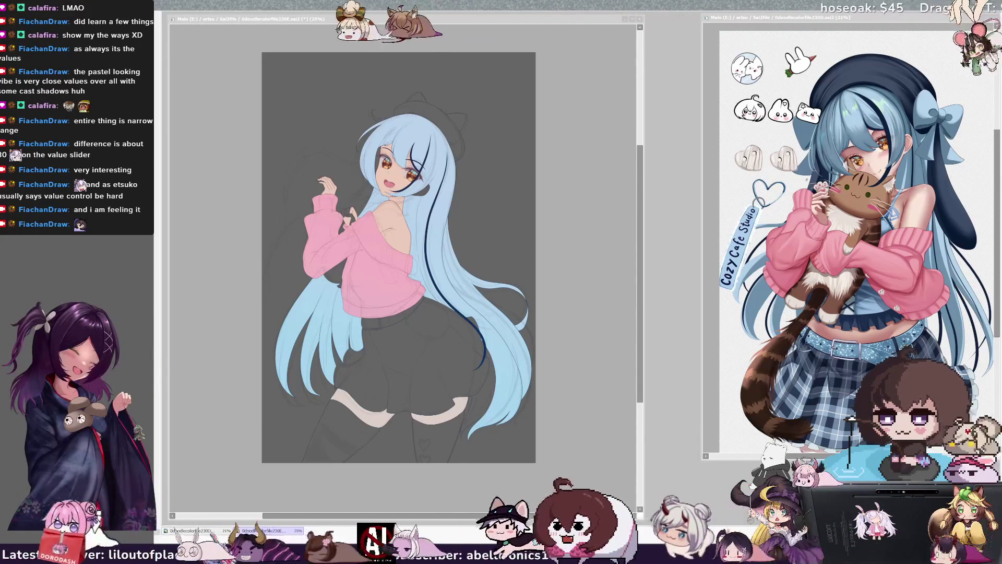
# - Bucket-fill the black skirt with a blue colour, checking against the reference
pyautogui.hotkey('alt', 'Tab')
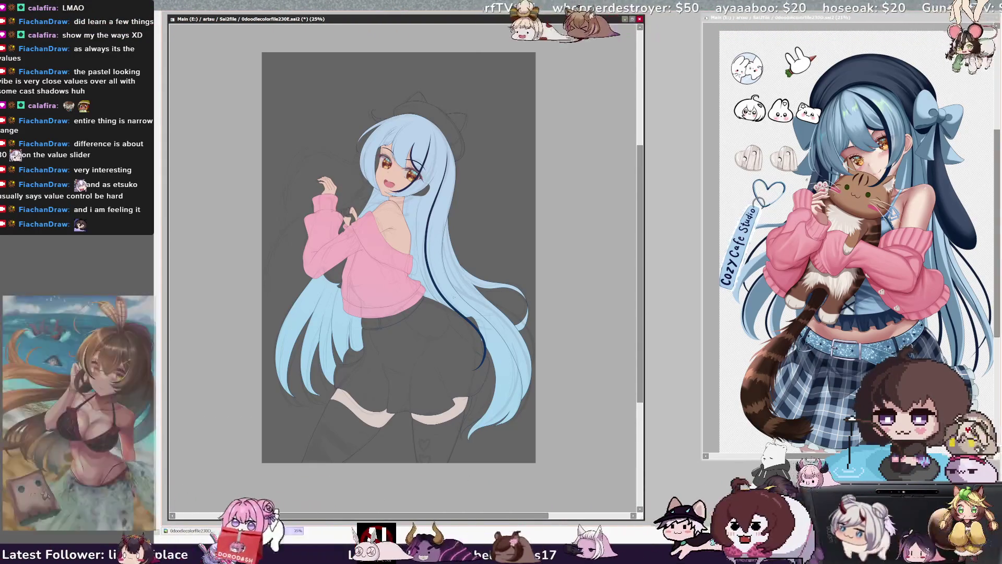
pyautogui.hotkey('alt', 'Tab')
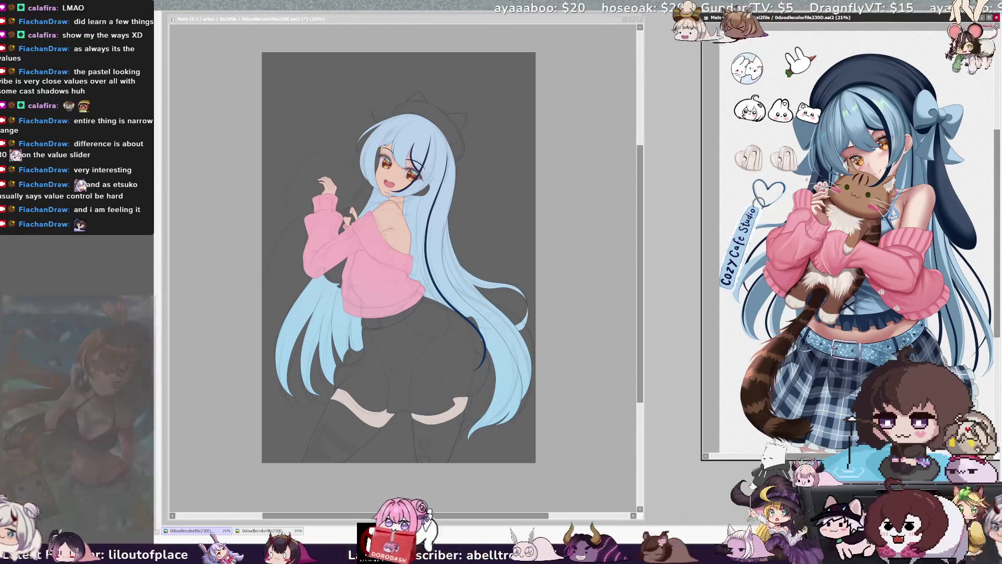
pyautogui.click(523, 516)
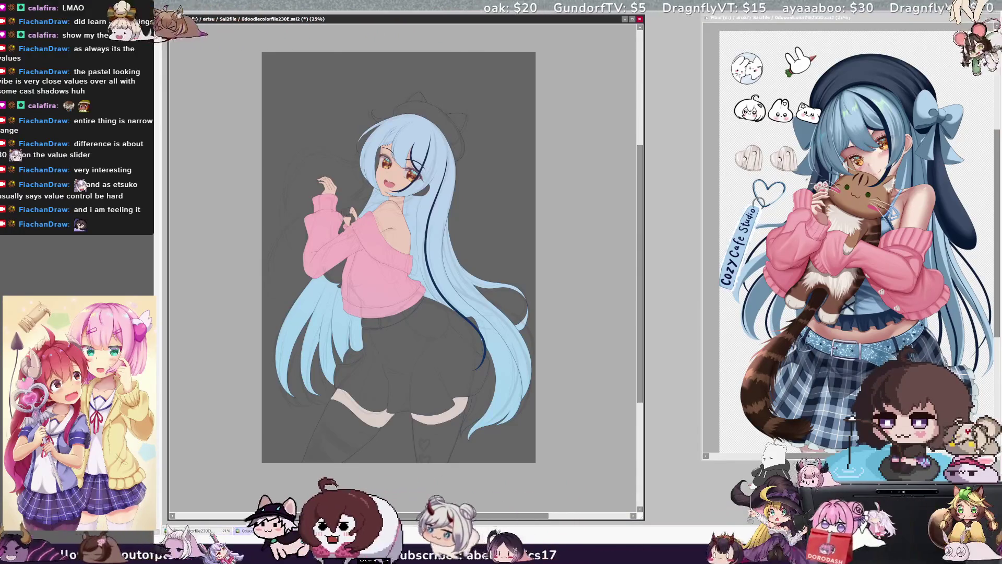
pyautogui.click(405, 387)
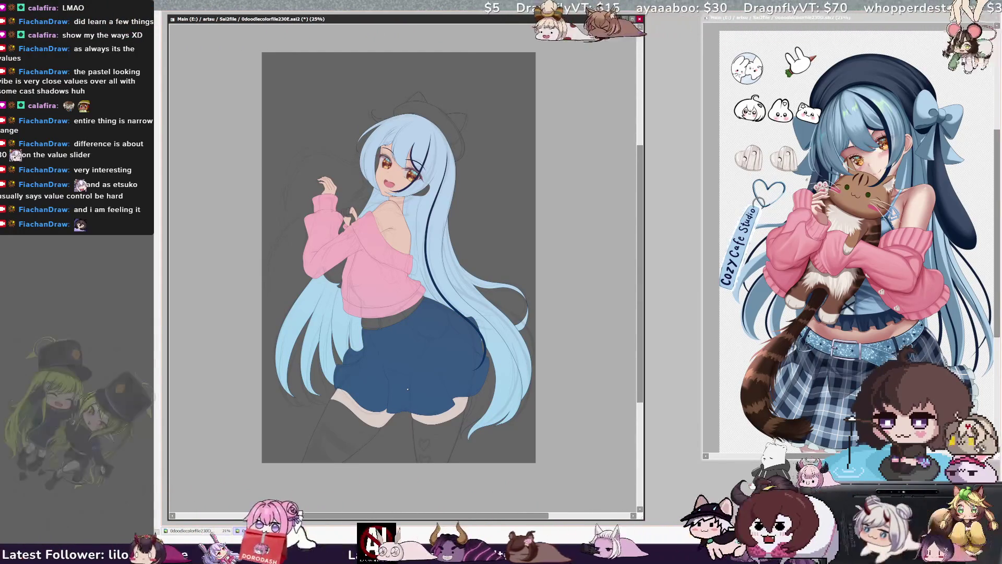
# - Compare lighter and darker skirt shades, settle on dark navy, and check values in greyscale
pyautogui.hotkey('ctrl', 'y')
pyautogui.hotkey('ctrl', 'z')
pyautogui.hotkey('ctrl', 'y')
pyautogui.hotkey('ctrl', 'z')
pyautogui.hotkey('ctrl', 'y')
pyautogui.hotkey('ctrl', 'z')
pyautogui.hotkey('ctrl', 'y')
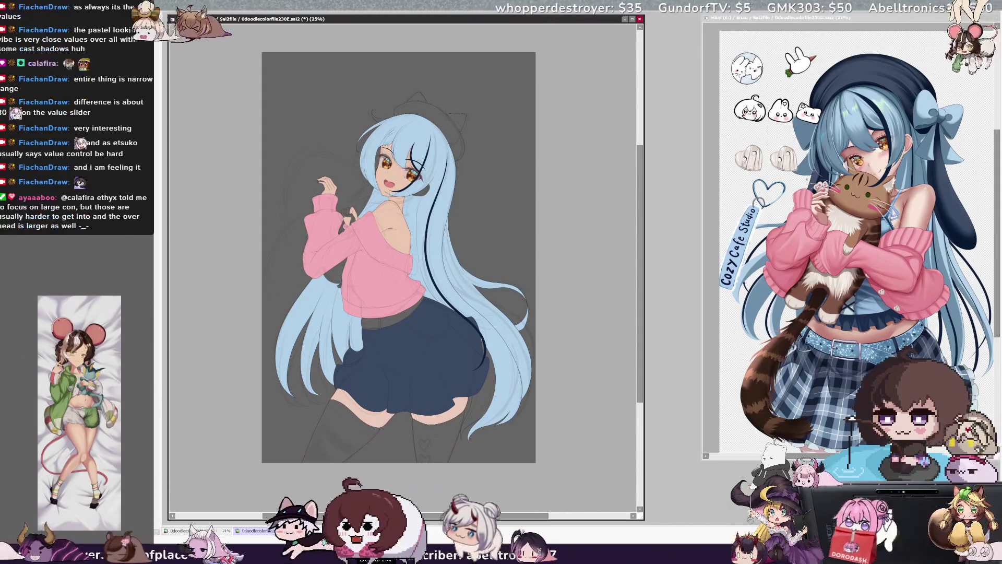
pyautogui.press('g')
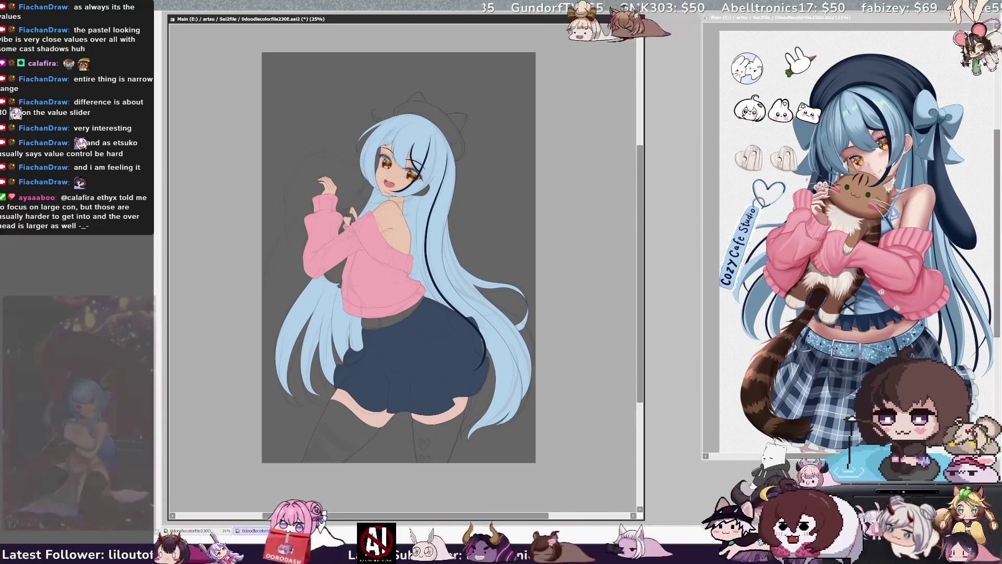
# - Fill the beret's main shape, top bump and right ear with dark navy
pyautogui.click(428, 131)
pyautogui.click(417, 97)
pyautogui.click(456, 122)
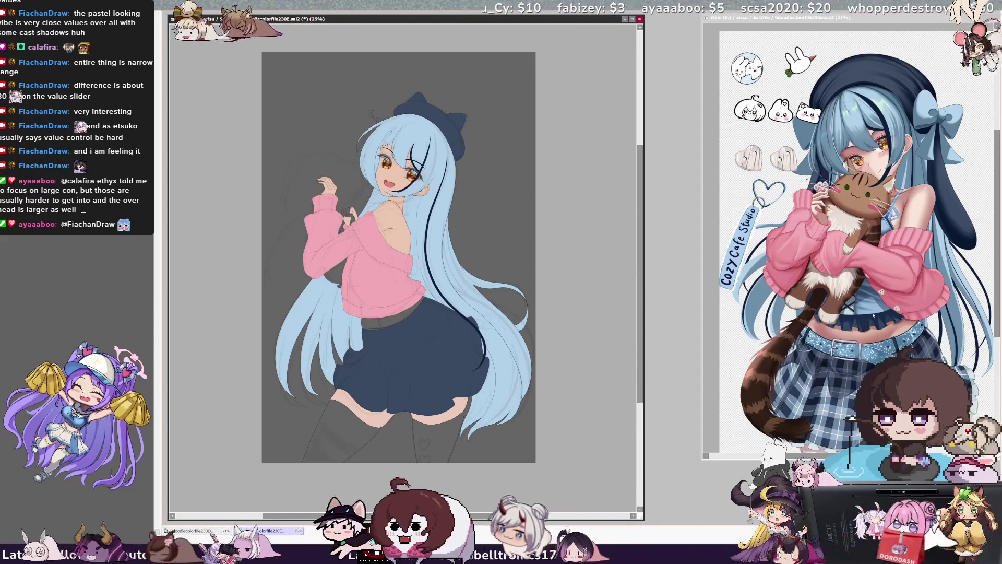
pyautogui.hotkey('ctrl', 'Tab')
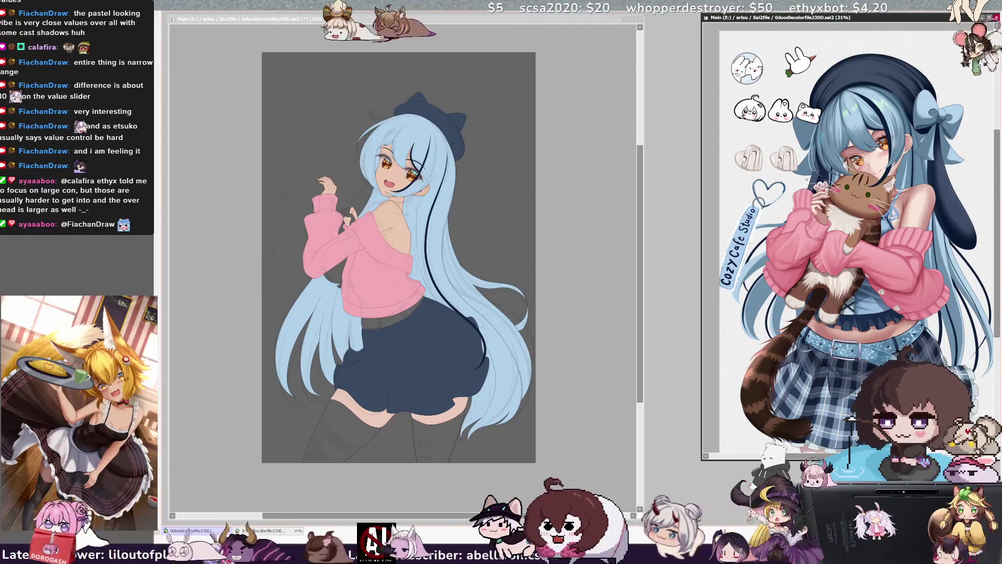
pyautogui.hotkey('ctrl', 'Tab')
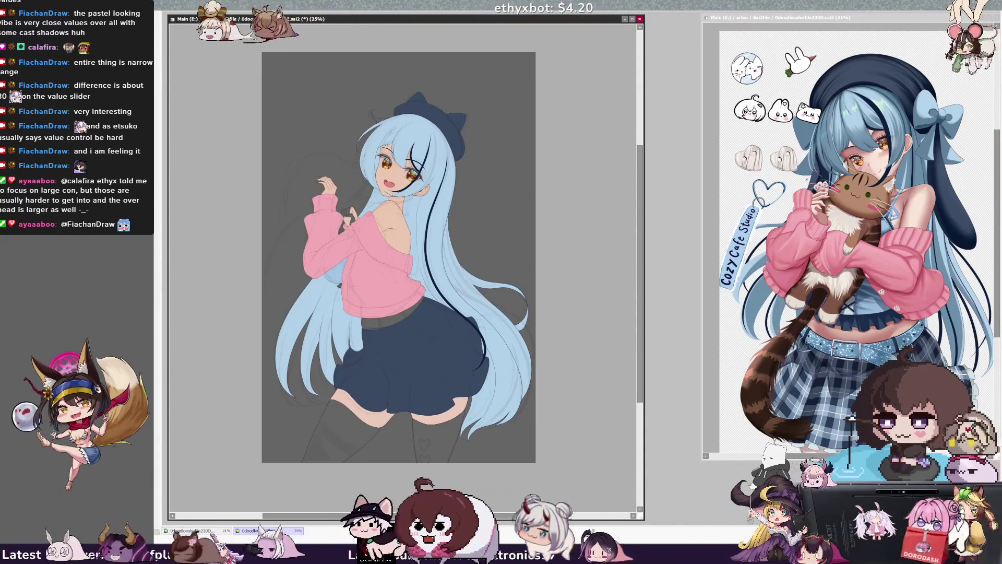
# - Ctrl+Alt-drag on the canvas to enlarge the brush considerably, then fine-tune its size
pyautogui.moveTo(349, 275); pyautogui.dragTo(334, 276)
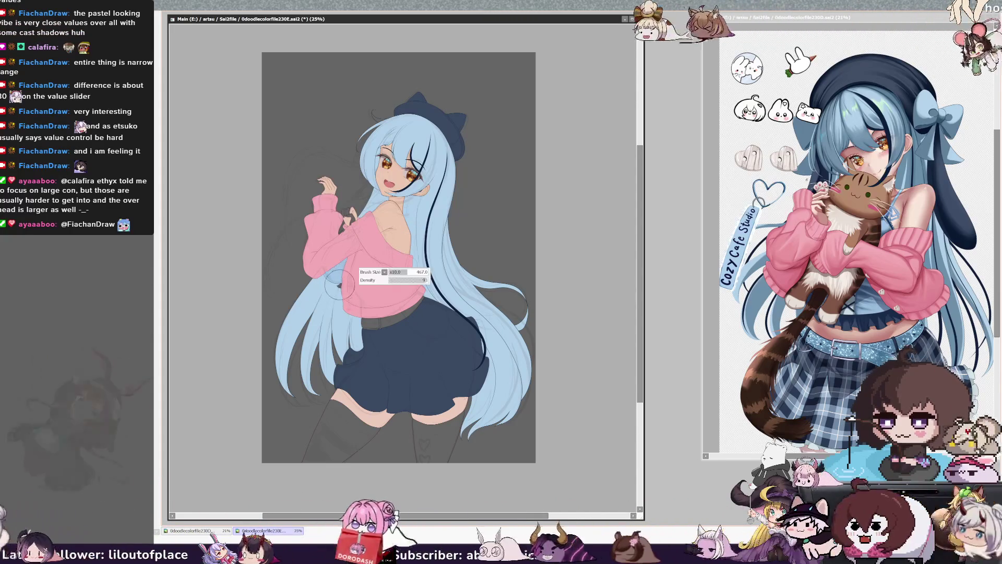
pyautogui.moveTo(338, 284); pyautogui.dragTo(351, 291)
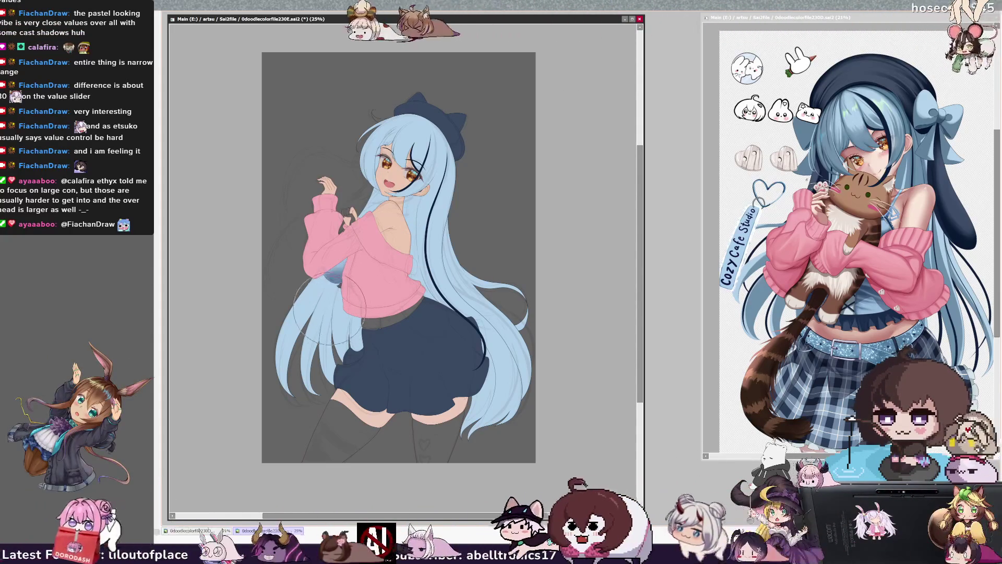
pyautogui.moveTo(292, 230)
pyautogui.mouseDown()
pyautogui.moveTo(313, 233)
pyautogui.moveTo(329, 256)
pyautogui.mouseUp()
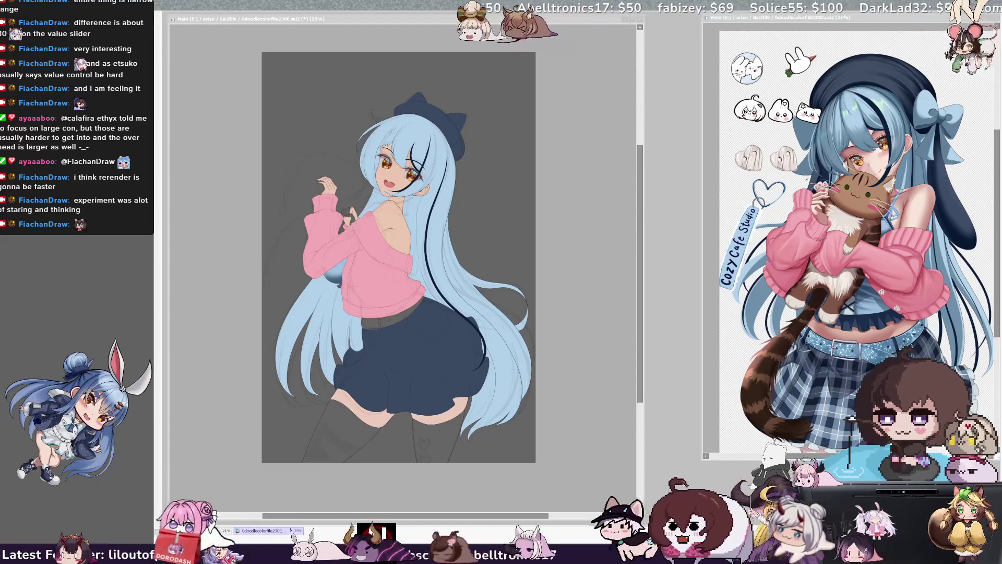
# - Activate the working canvas and zoom it in to 50%
pyautogui.click(416, 142)
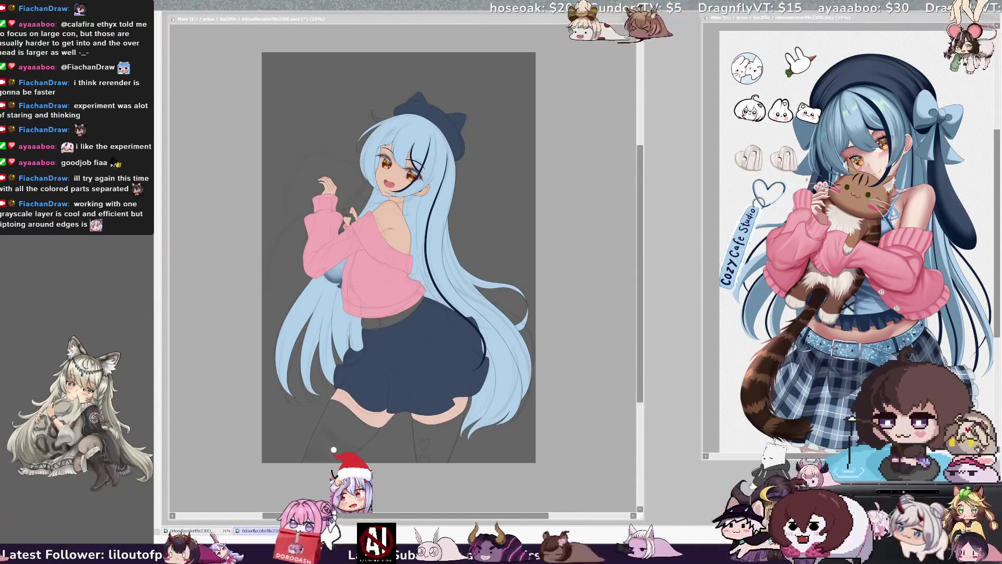
pyautogui.click(393, 466)
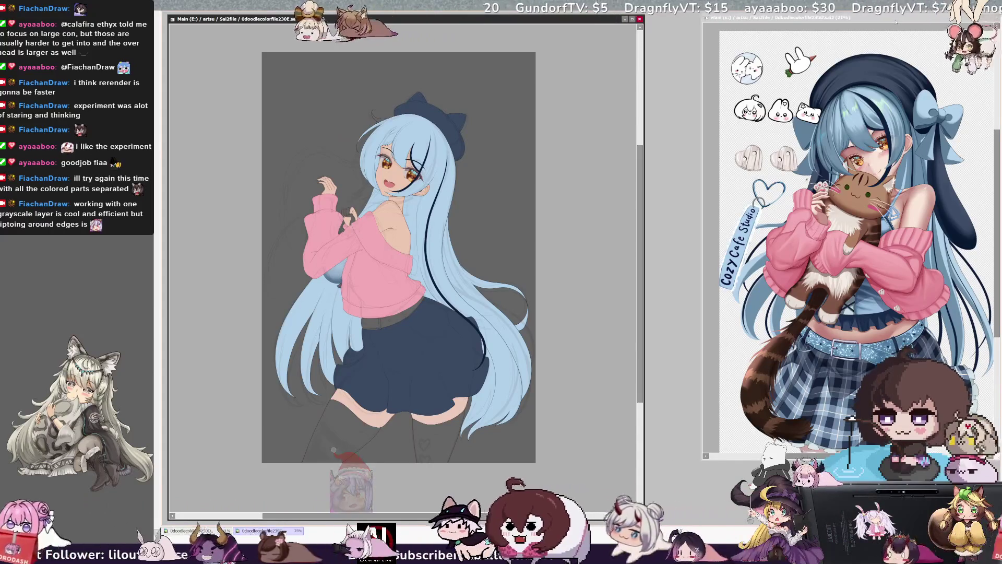
pyautogui.click(897, 21)
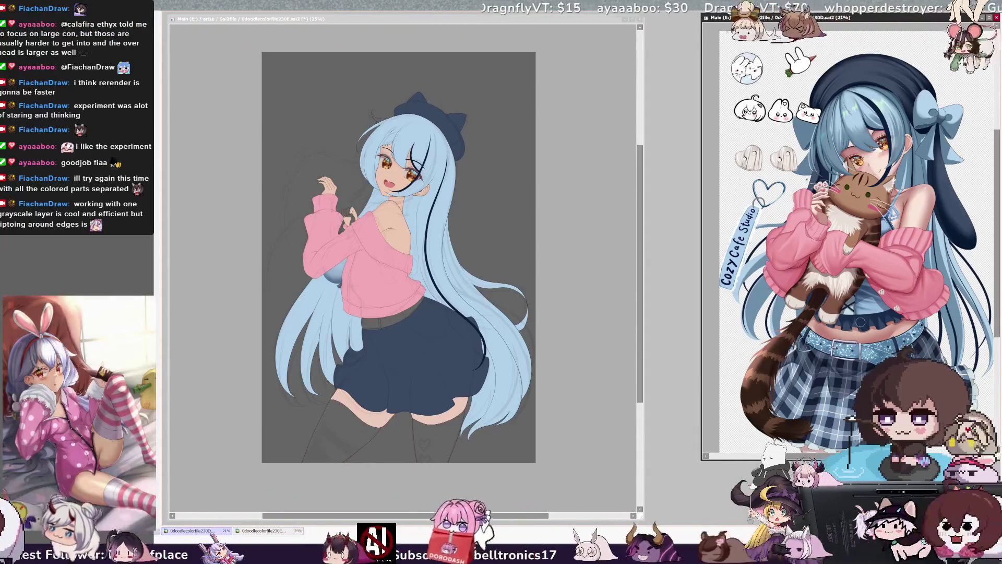
pyautogui.click(365, 284)
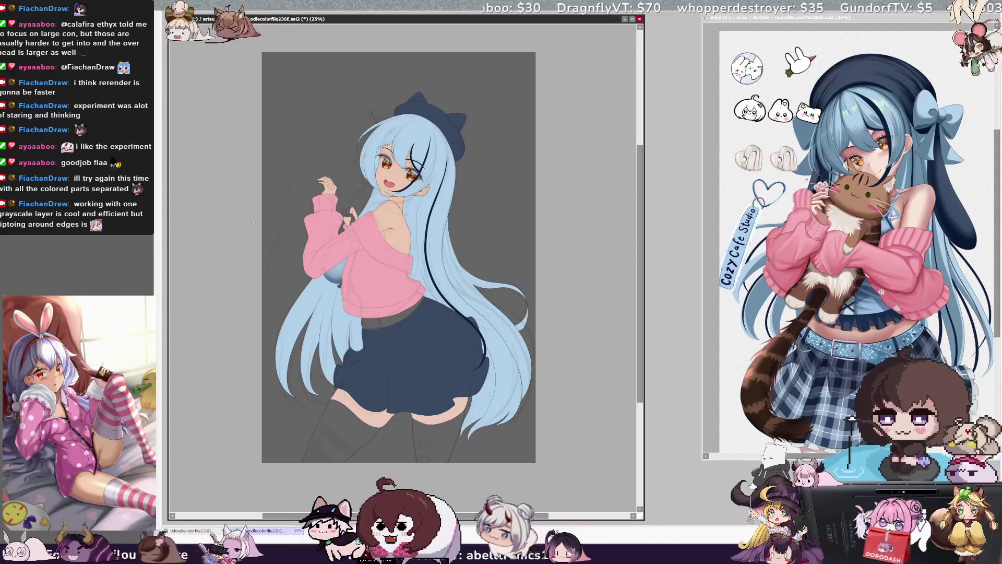
pyautogui.hotkey('ctrl', '+')
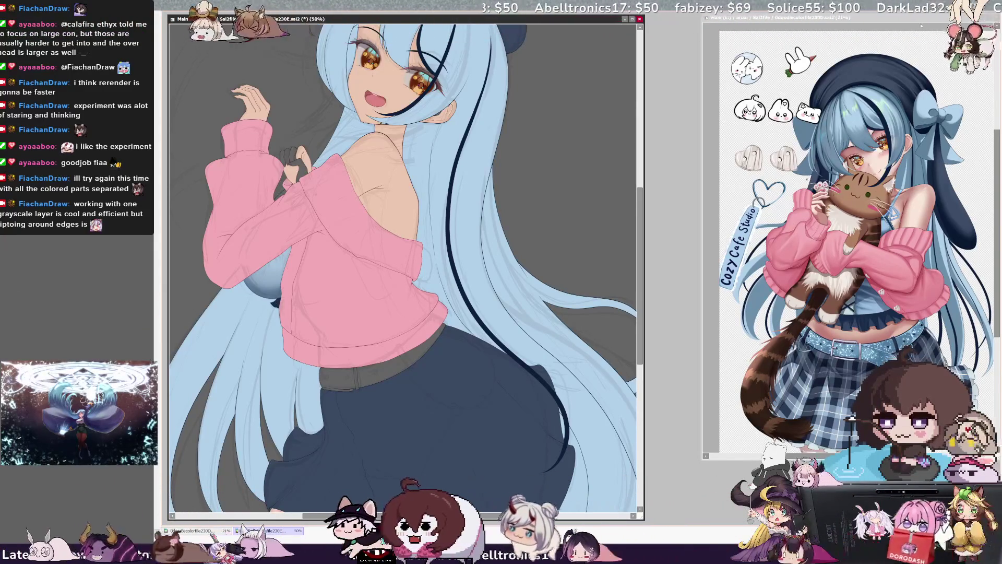
# - Bucket-fill the dark grey belt with light blue in the working canvas
pyautogui.click(821, 358)
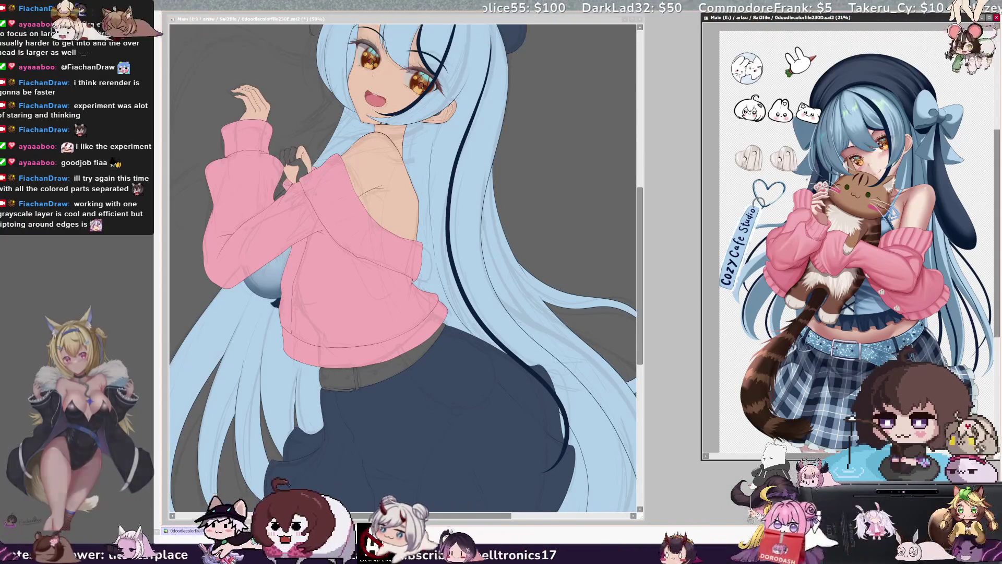
pyautogui.click(412, 408)
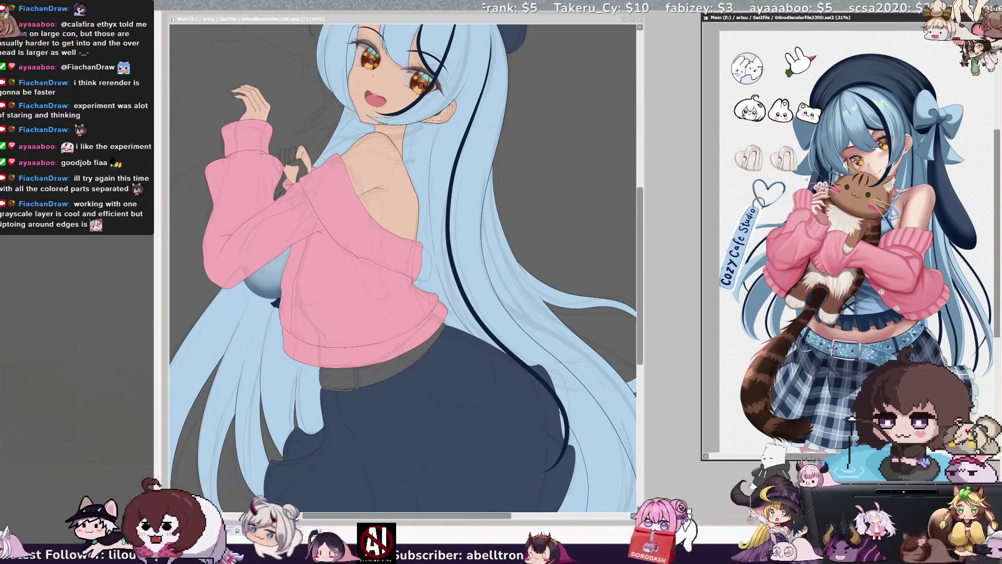
pyautogui.click(504, 516)
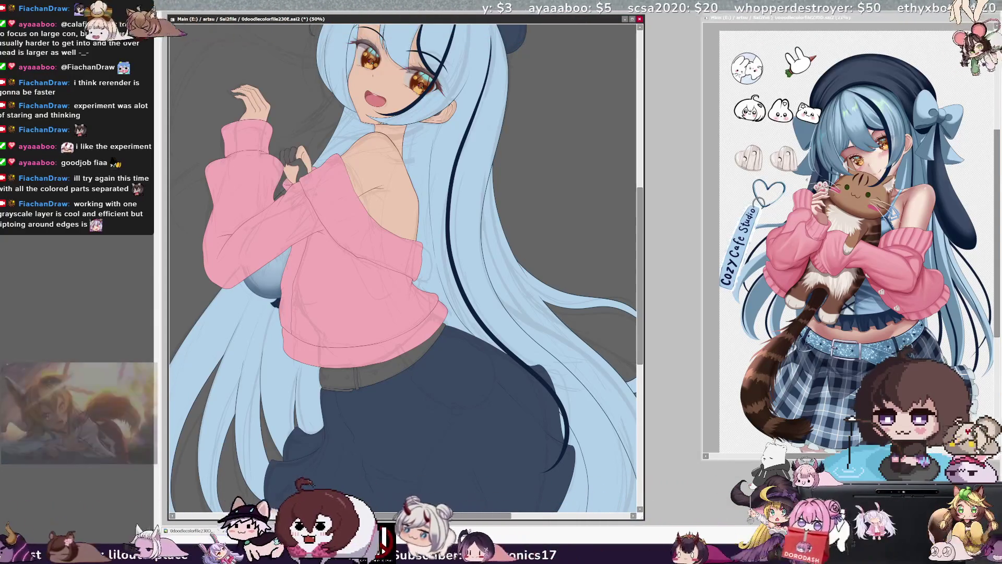
pyautogui.click(385, 371)
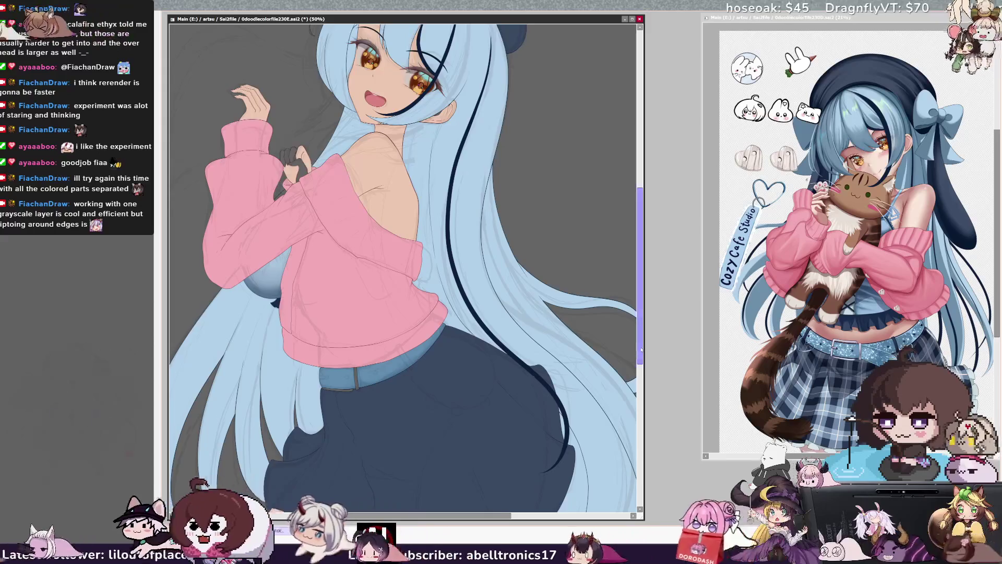
# - Bring focus back from the other view to the working canvas
pyautogui.scroll(-3, 632, 379)
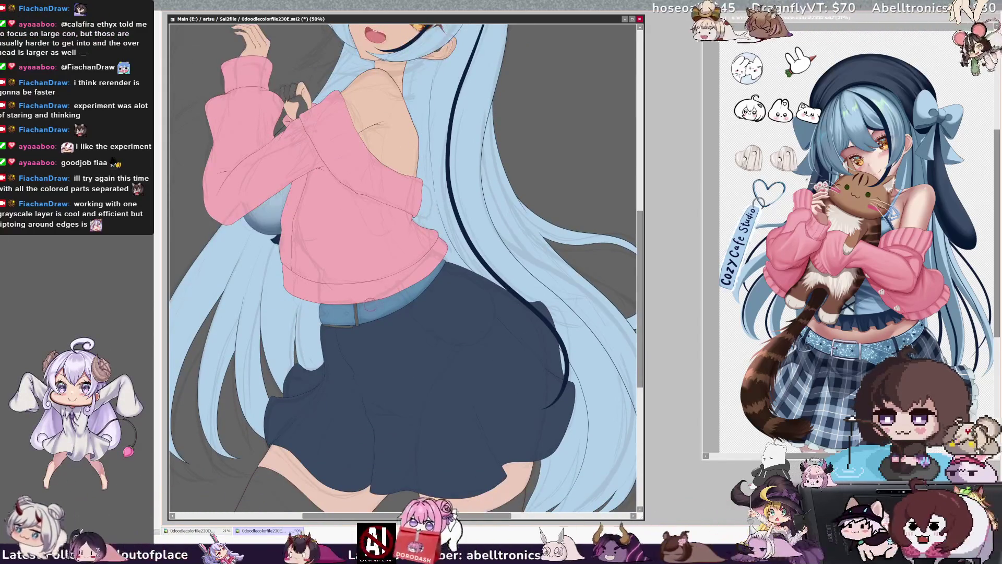
pyautogui.moveTo(889, 22); pyautogui.dragTo(891, 22)
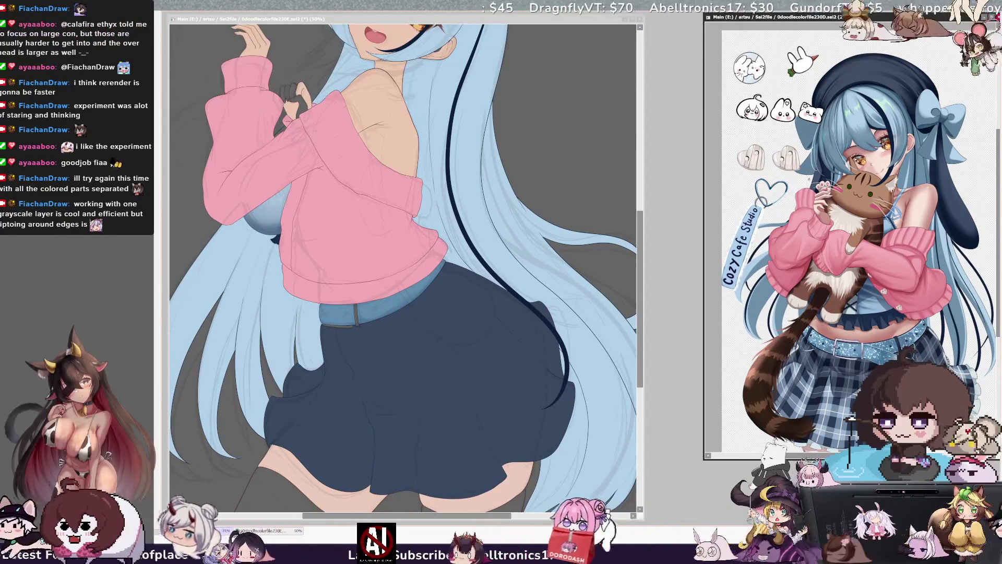
pyautogui.click(502, 517)
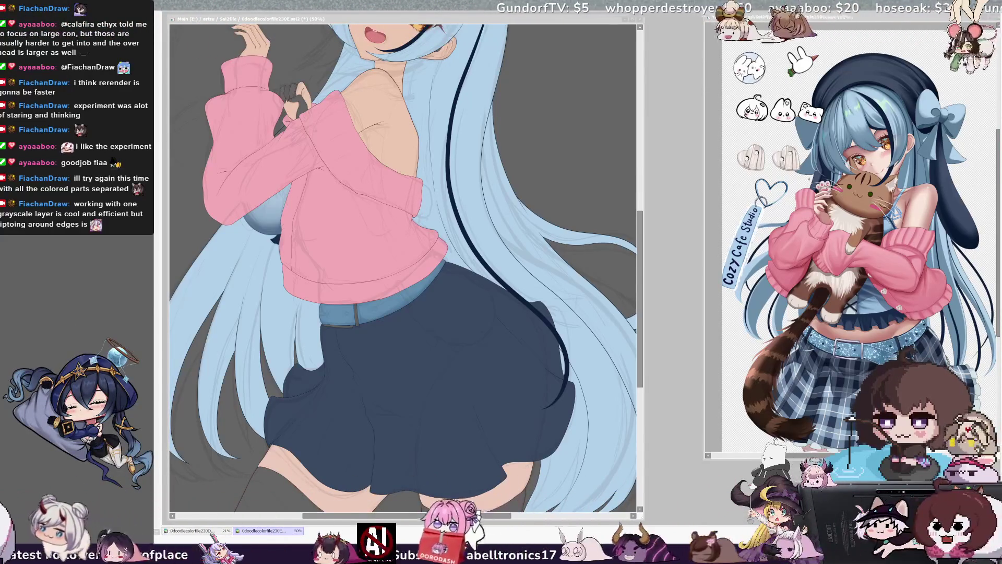
pyautogui.hotkey('alt', 'Tab')
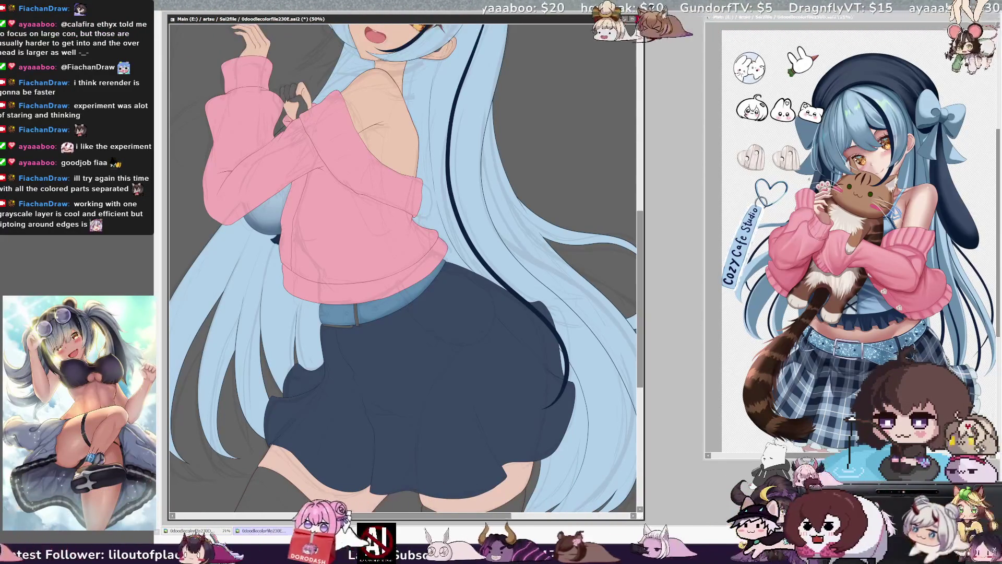
pyautogui.hotkey('alt', 'Tab')
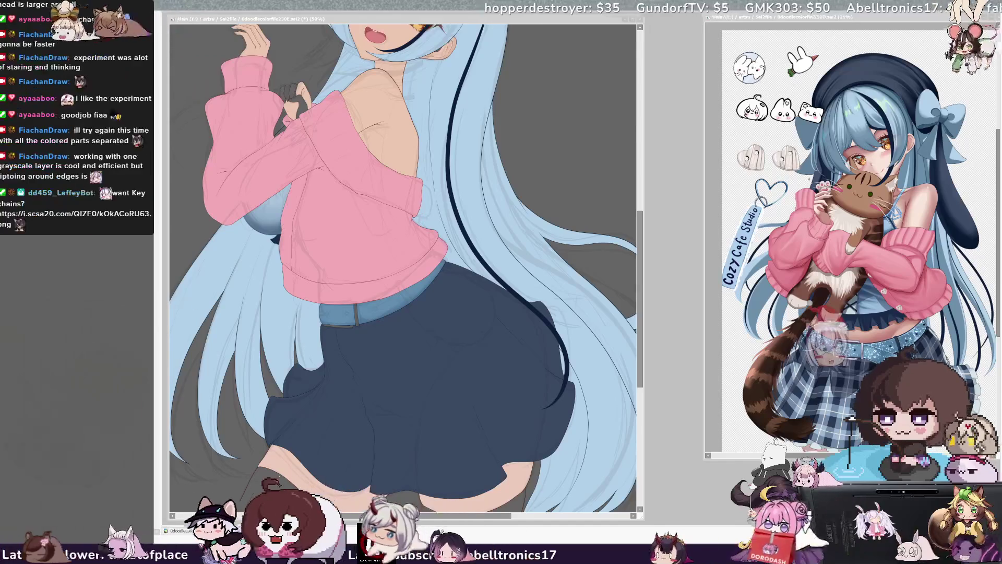
pyautogui.click(461, 312)
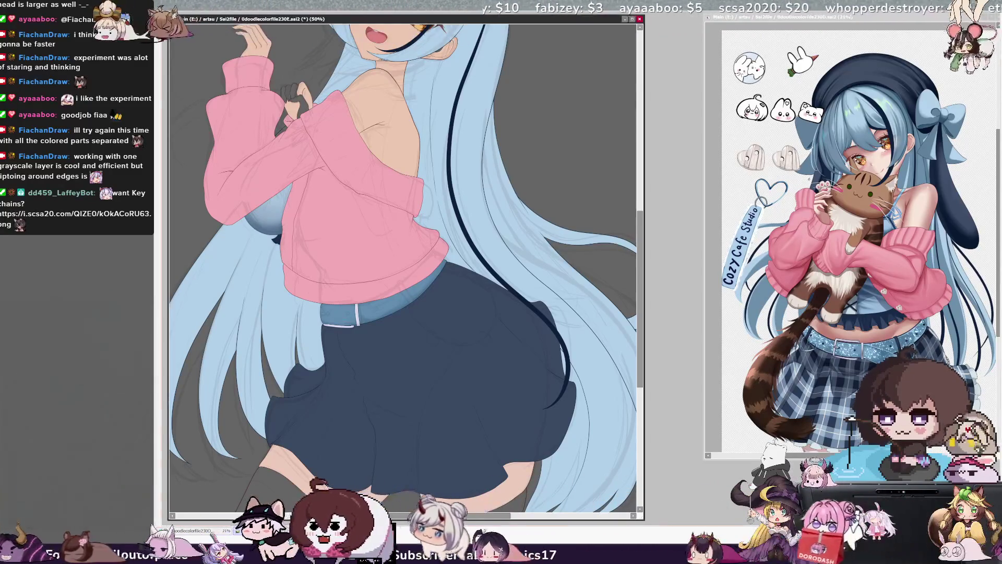
# - Reset the tilted view upright with Home and zoom out to 33.3% to show the whole figure
pyautogui.moveTo(331, 17); pyautogui.dragTo(307, 237)
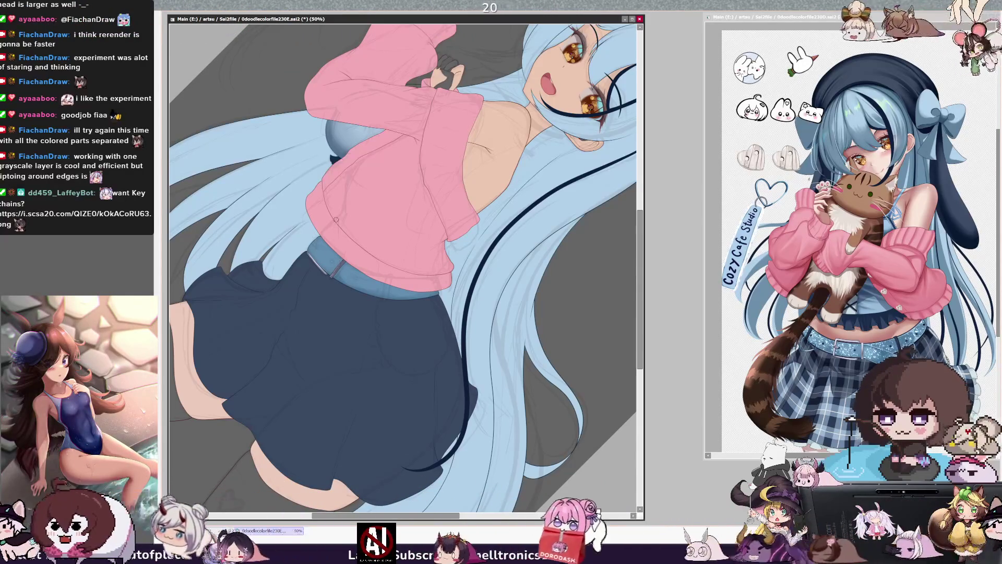
pyautogui.press('Home')
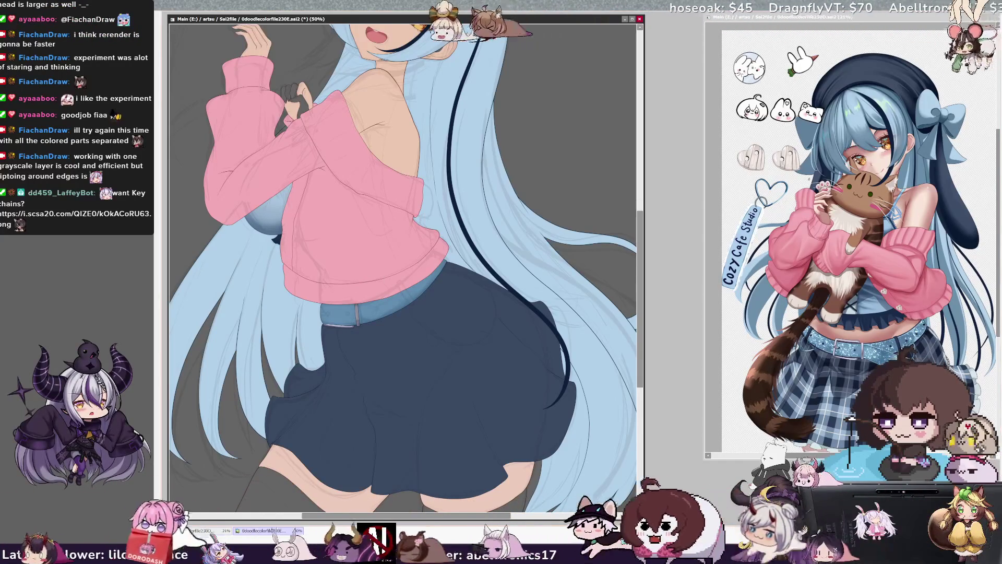
pyautogui.rightClick(355, 308)
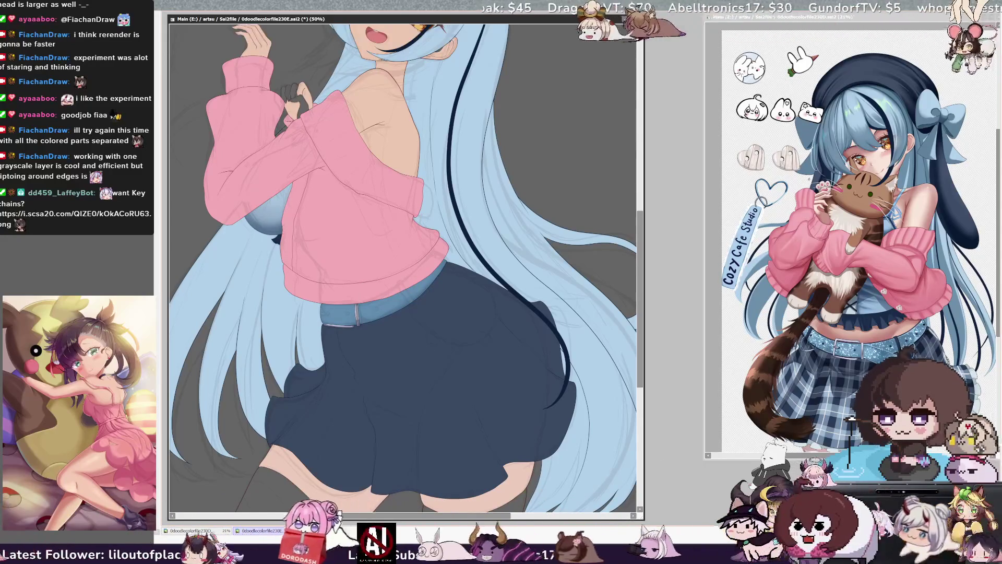
pyautogui.press('-')
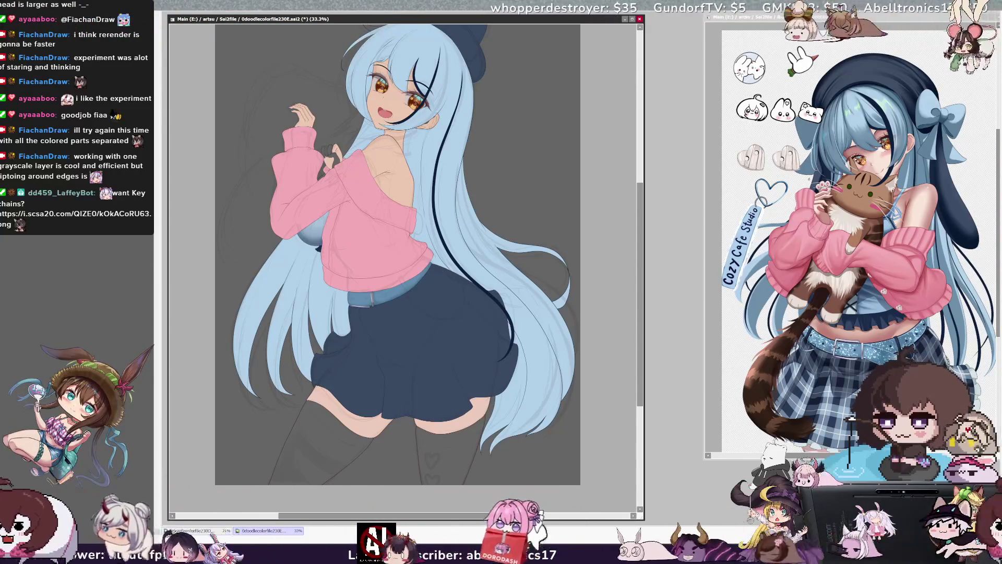
# - After checking the reference, turn on the deeper navy skirt fill and the blue plaid pattern
pyautogui.click(936, 19)
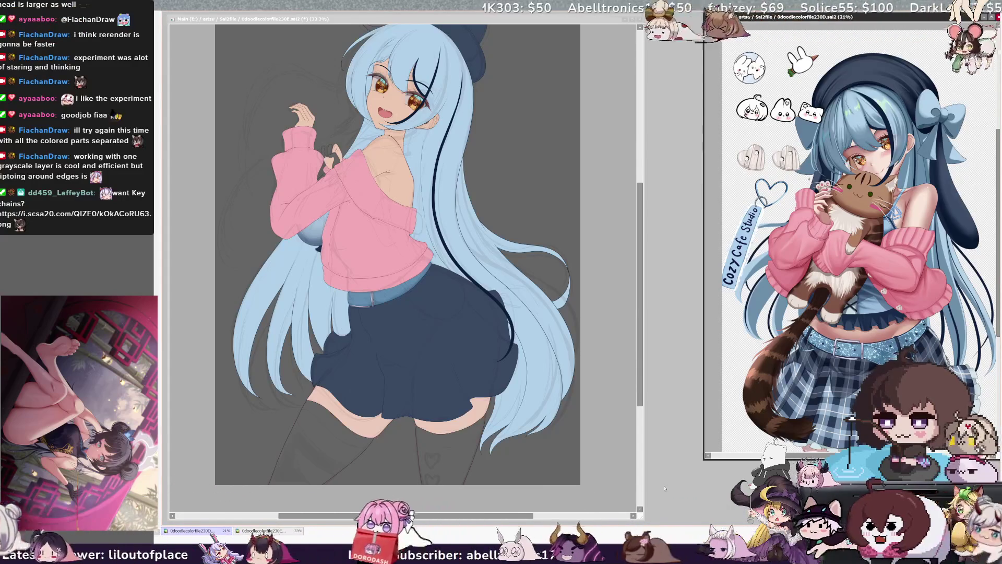
pyautogui.click(525, 516)
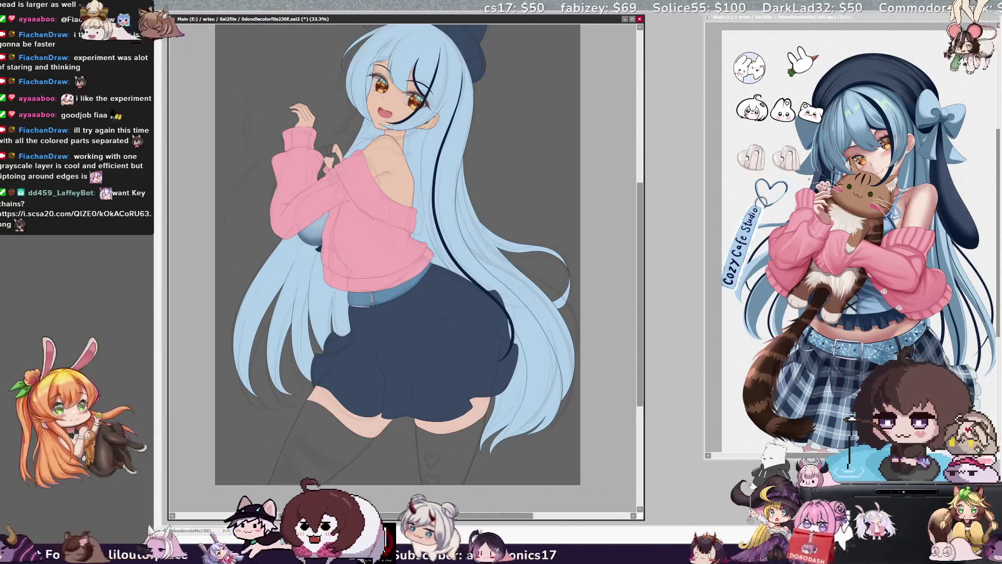
pyautogui.hotkey('ctrl', 'z')
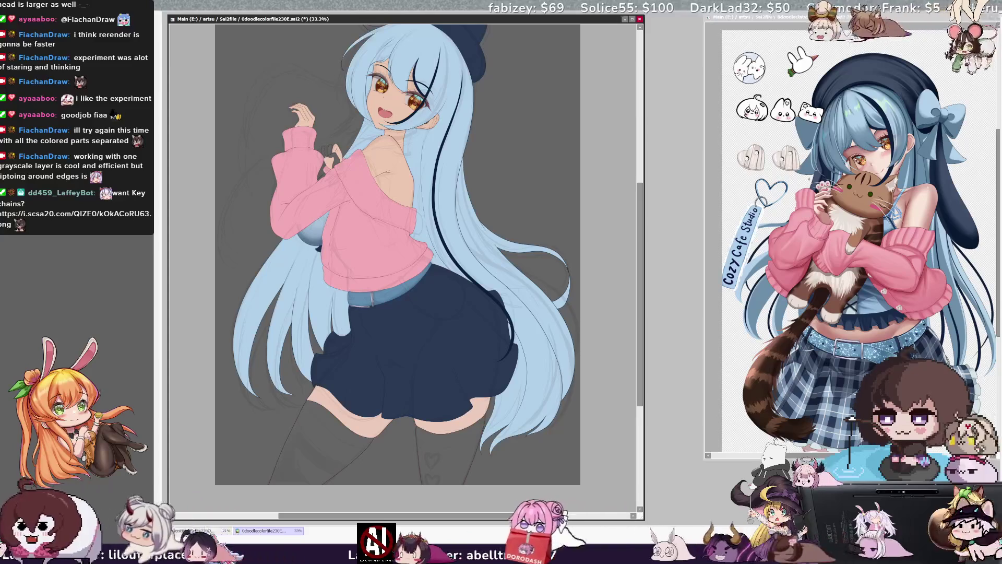
pyautogui.hotkey('ctrl', 'y')
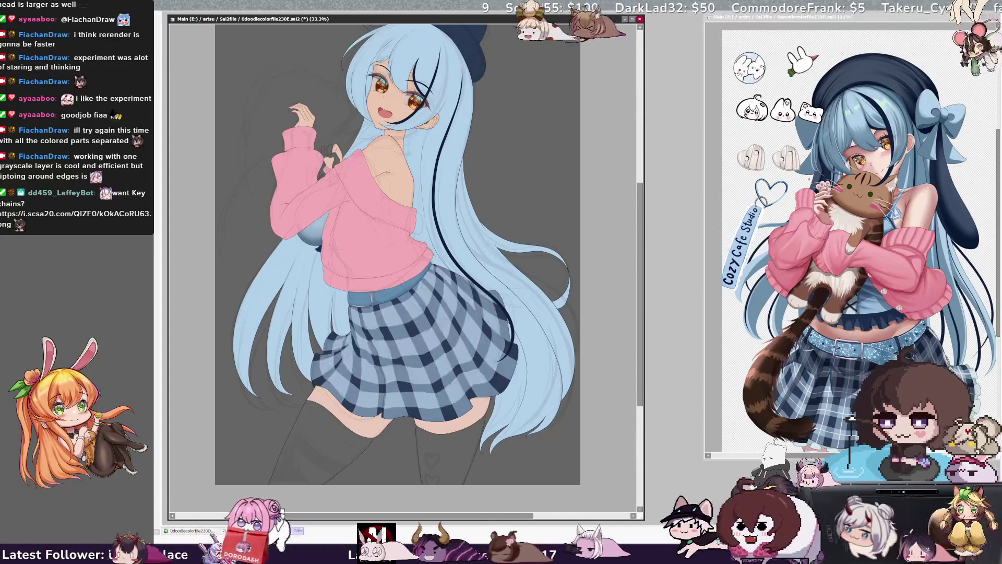
# - Add thin white plaid lines to the skirt and fill the left thigh with skin colour
pyautogui.hotkey('ctrl', 'y')
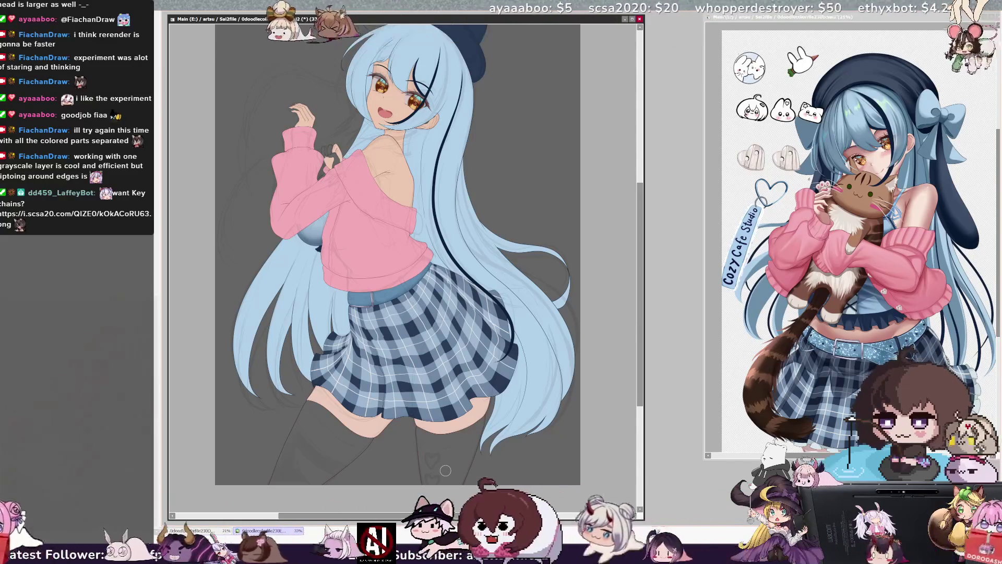
pyautogui.keyDown('ctrl'); pyautogui.keyDown('shift'); pyautogui.click(334, 406); pyautogui.keyUp('shift'); pyautogui.keyUp('ctrl')
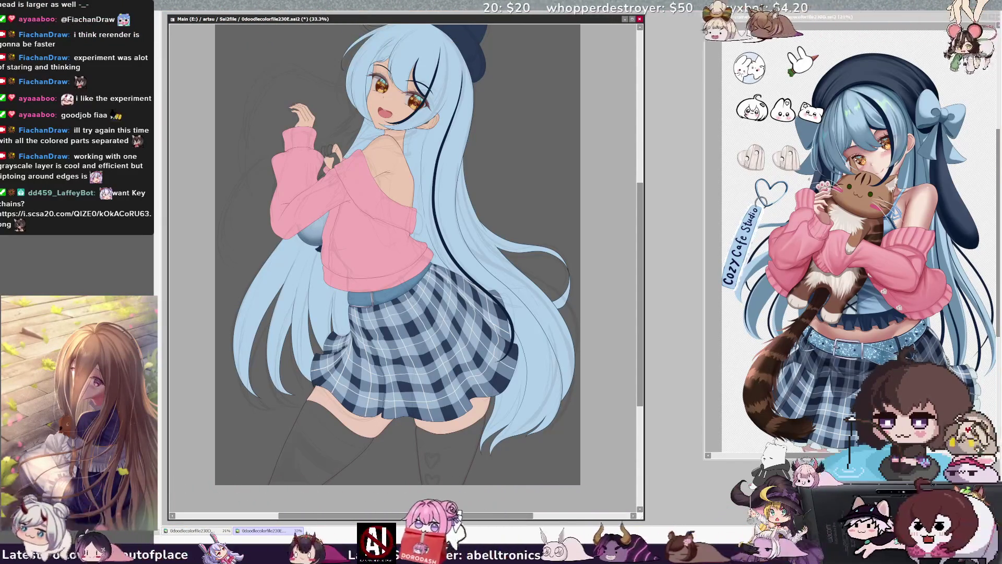
pyautogui.click(332, 443)
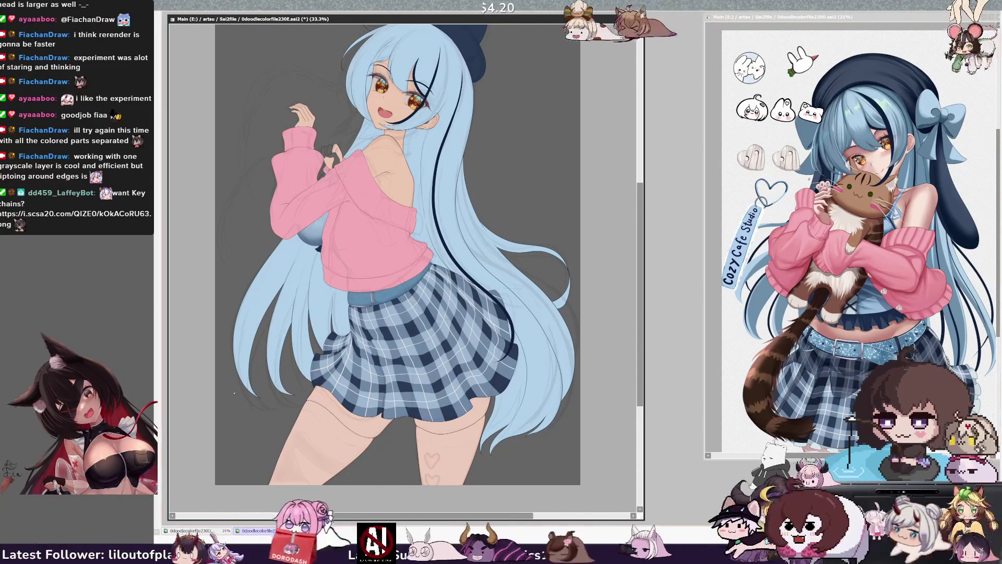
# - Fill the stocking area on the thighs with pale white
pyautogui.click(356, 453)
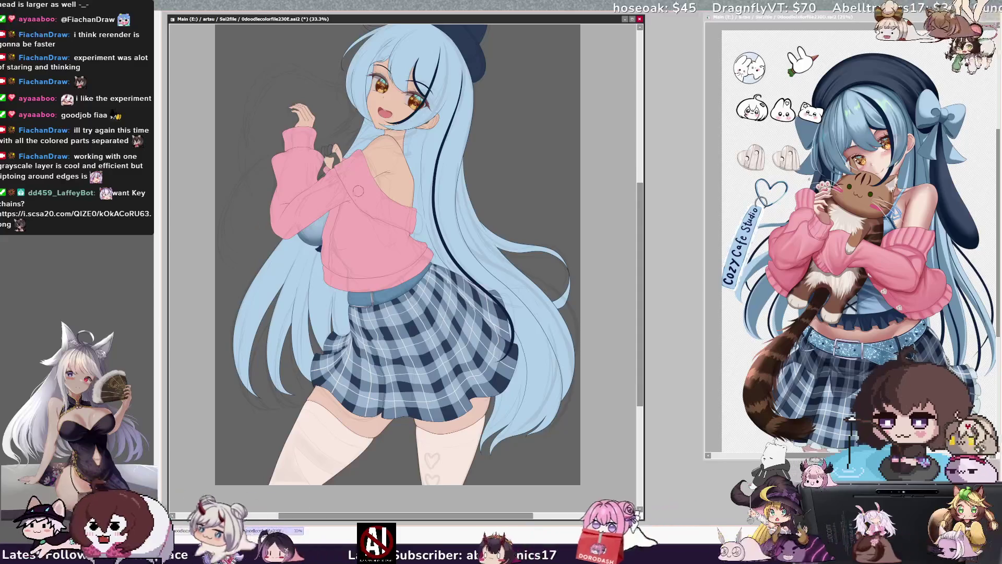
pyautogui.scroll(-4, 355, 191)
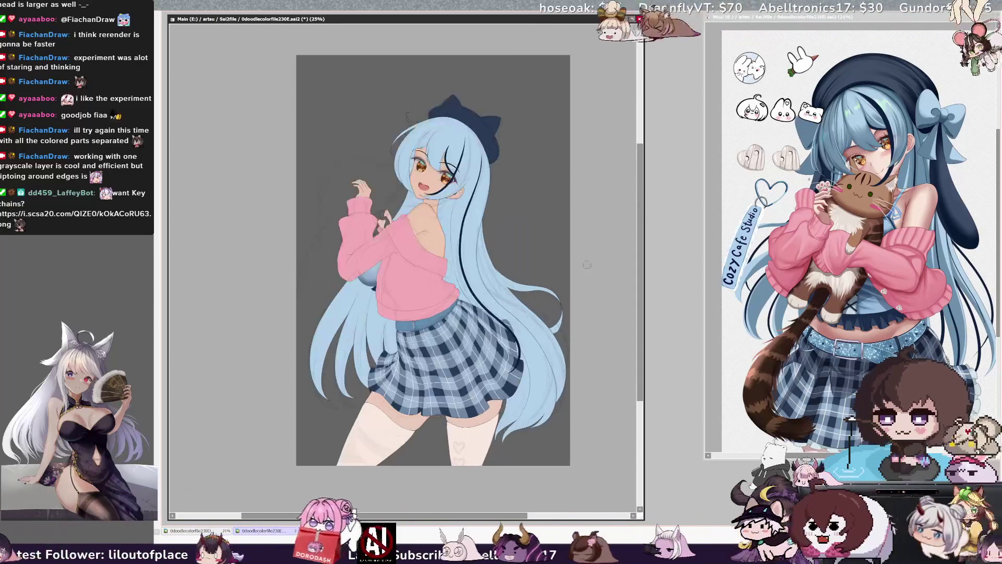
pyautogui.scroll(1, 558, 216)
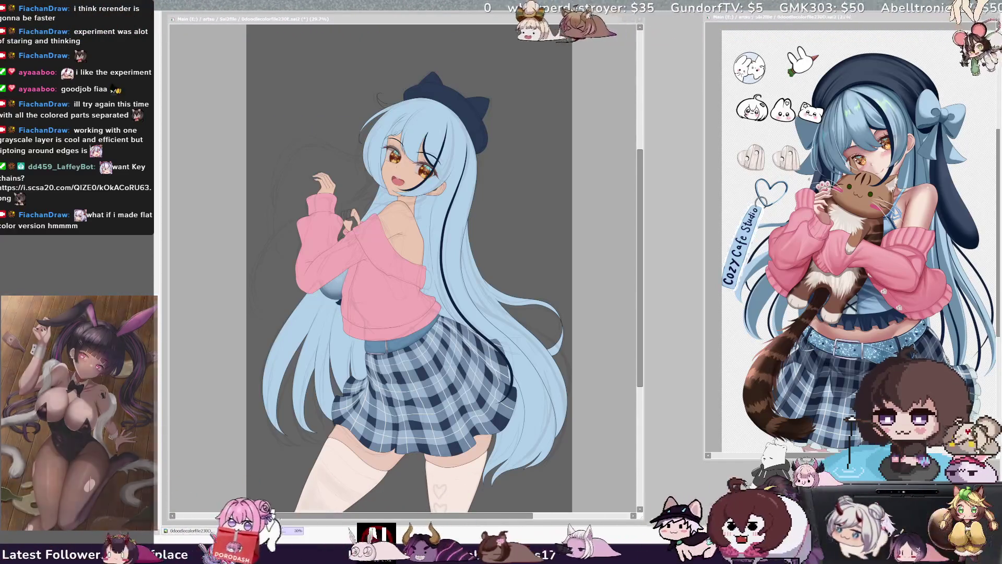
pyautogui.click(458, 166)
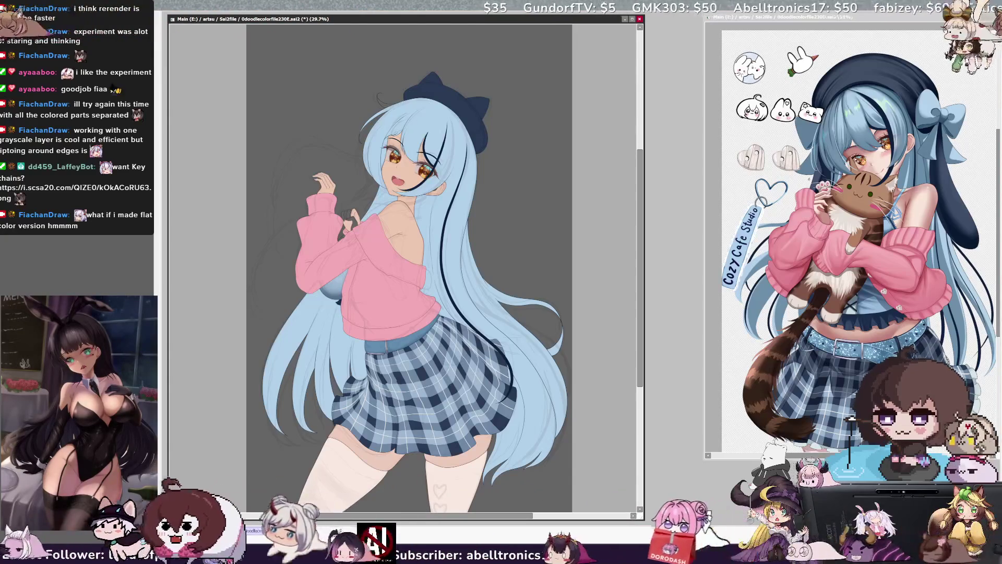
pyautogui.scroll(-1, 623, 288)
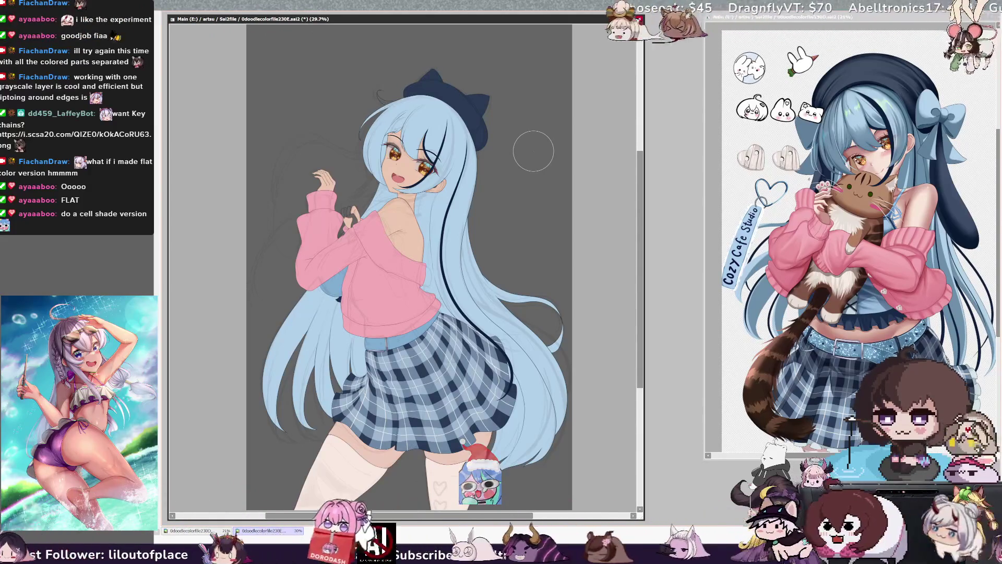
pyautogui.moveTo(640, 283); pyautogui.dragTo(639, 287)
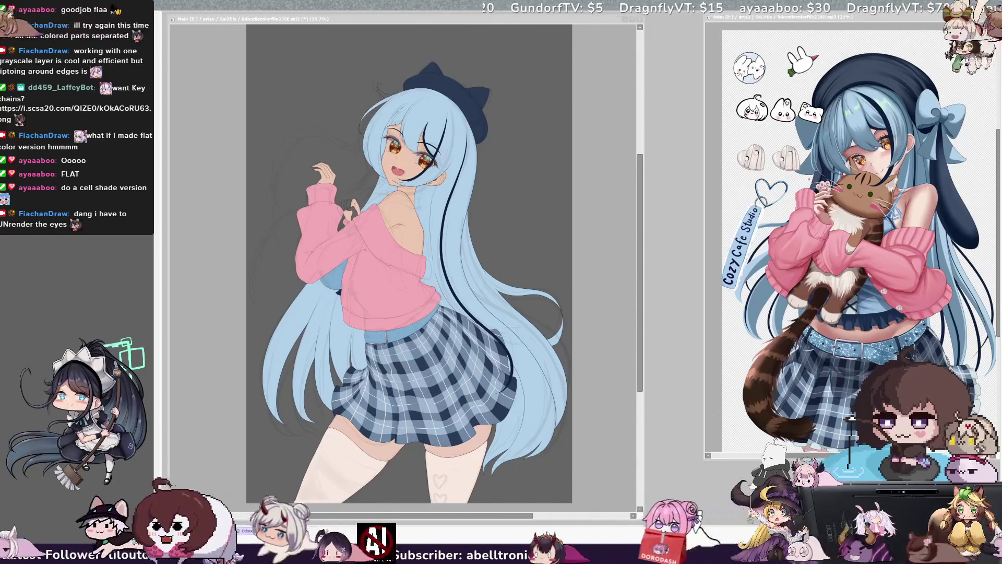
pyautogui.click(332, 214)
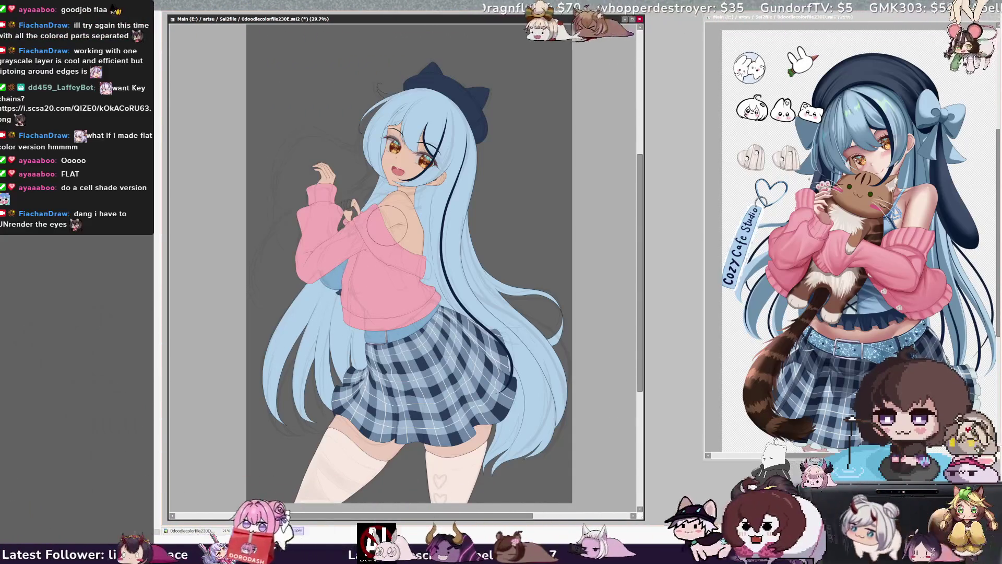
pyautogui.moveTo(640, 310); pyautogui.dragTo(640, 311)
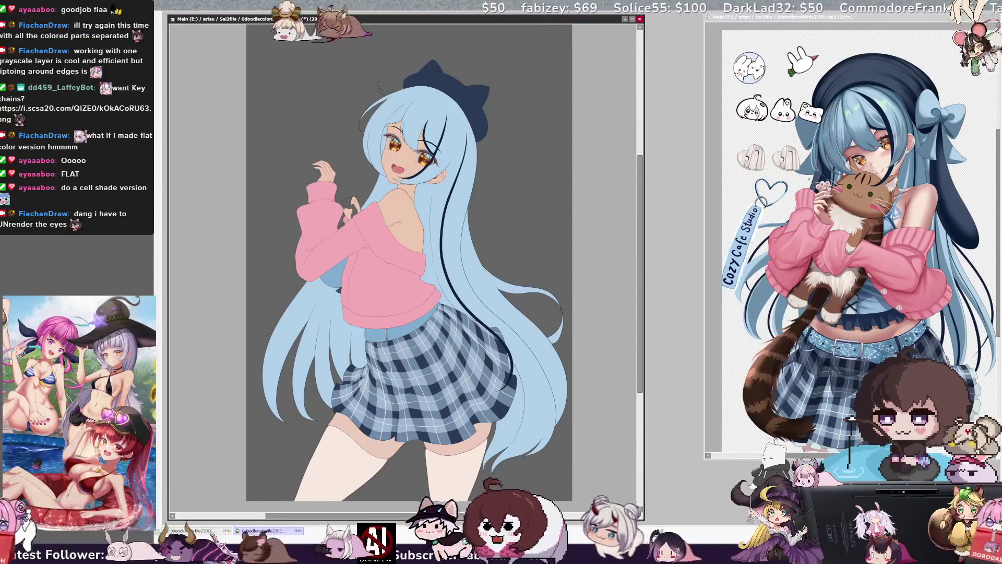
pyautogui.scroll(5, 399, 261)
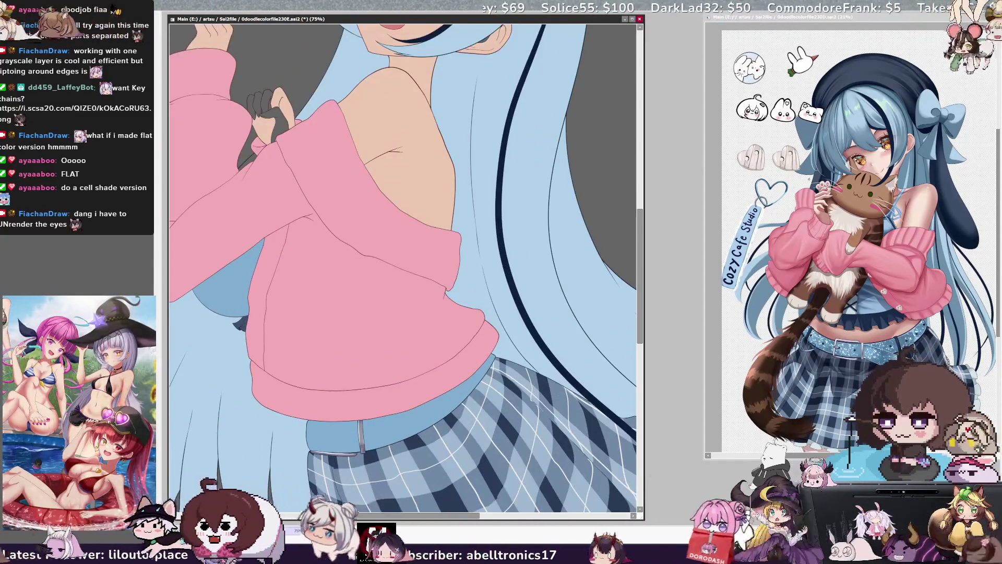
pyautogui.scroll(3, 403, 261)
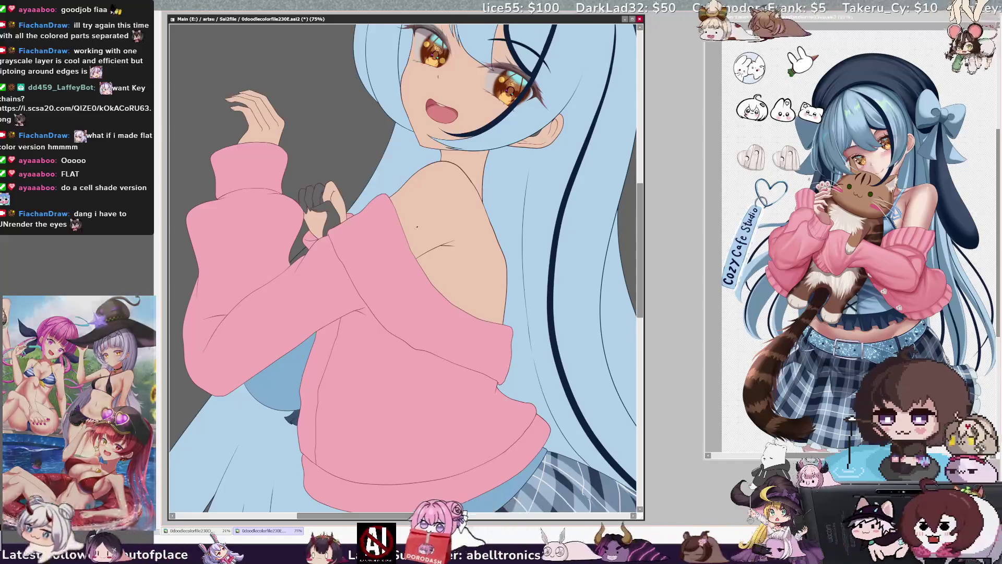
pyautogui.click(303, 203)
pyautogui.click(327, 220)
pyautogui.click(323, 199)
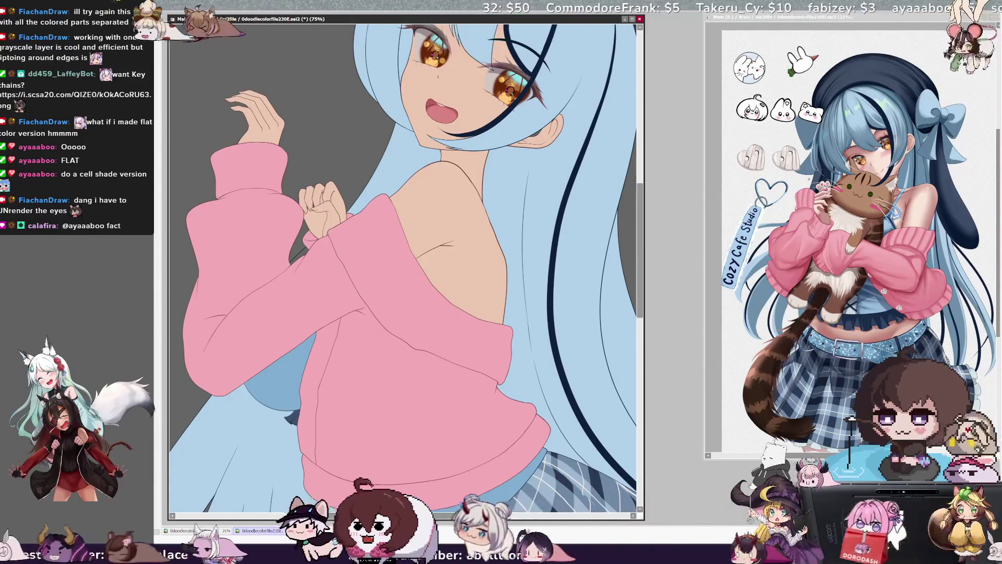
pyautogui.press('[')
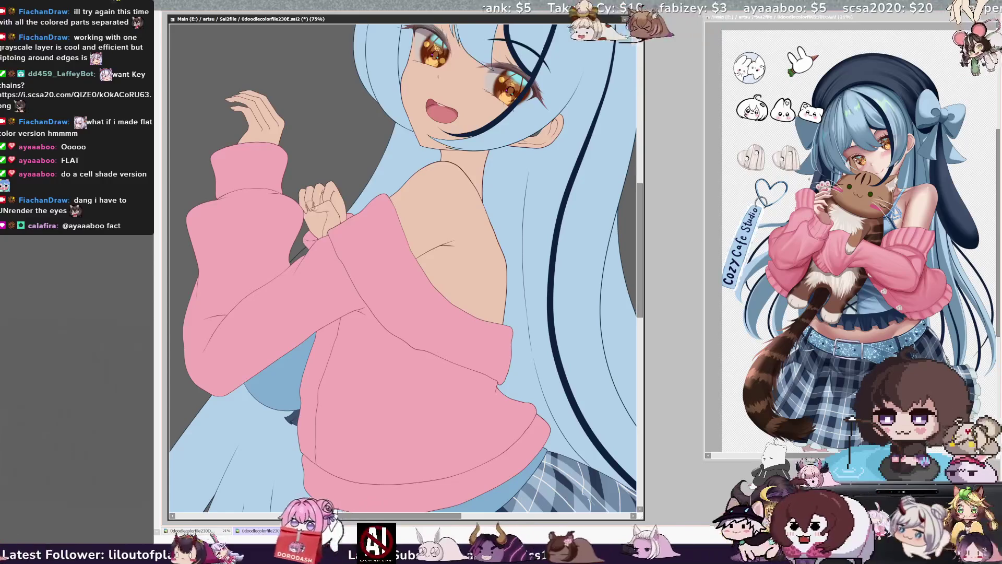
pyautogui.press('[')
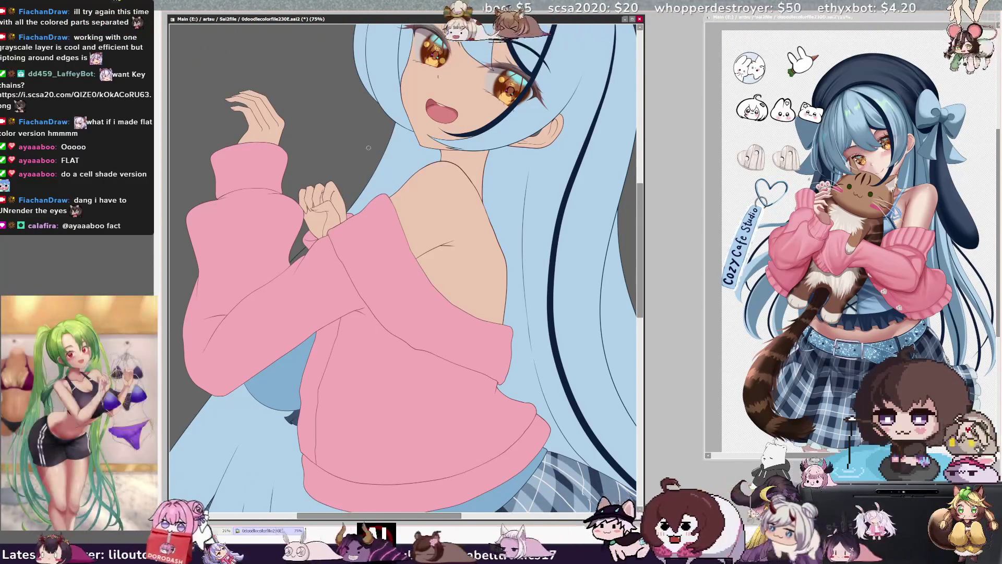
pyautogui.moveTo(642, 295); pyautogui.dragTo(643, 276)
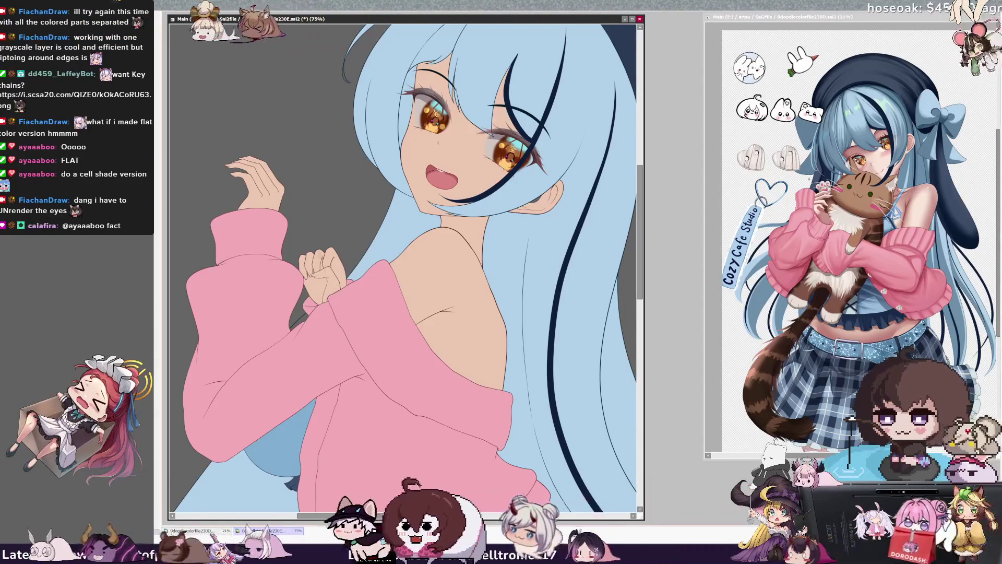
pyautogui.keyDown('ctrl'); pyautogui.keyDown('shift'); pyautogui.click(346, 281); pyautogui.keyUp('shift'); pyautogui.keyUp('ctrl')
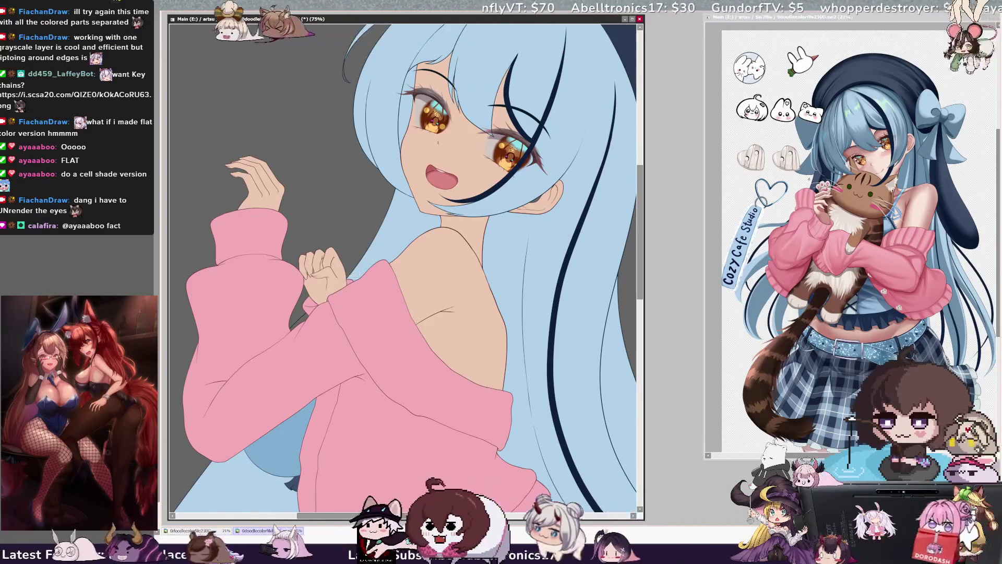
pyautogui.keyDown('ctrl'); pyautogui.keyDown('shift'); pyautogui.click(348, 278); pyautogui.keyUp('shift'); pyautogui.keyUp('ctrl')
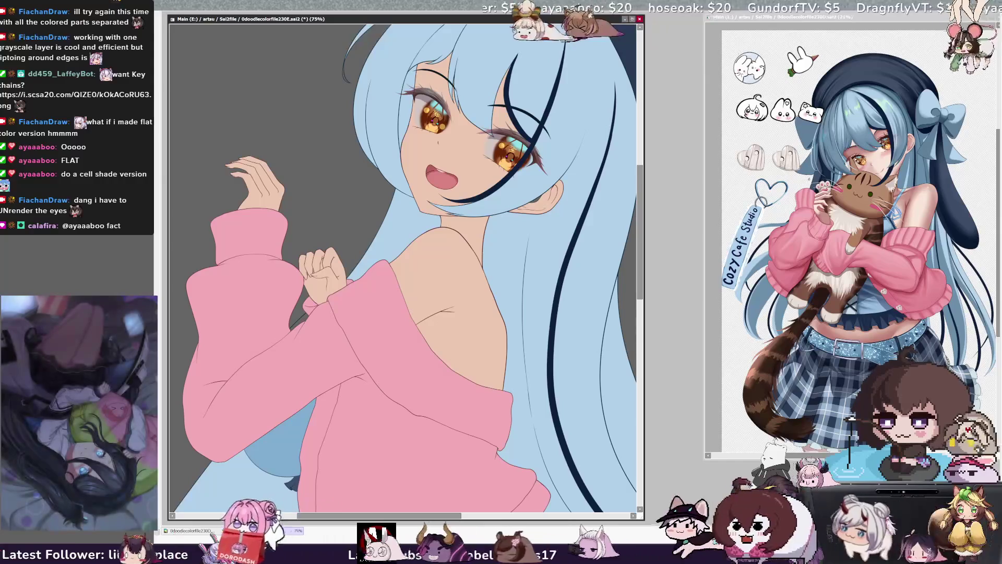
pyautogui.press('Home')
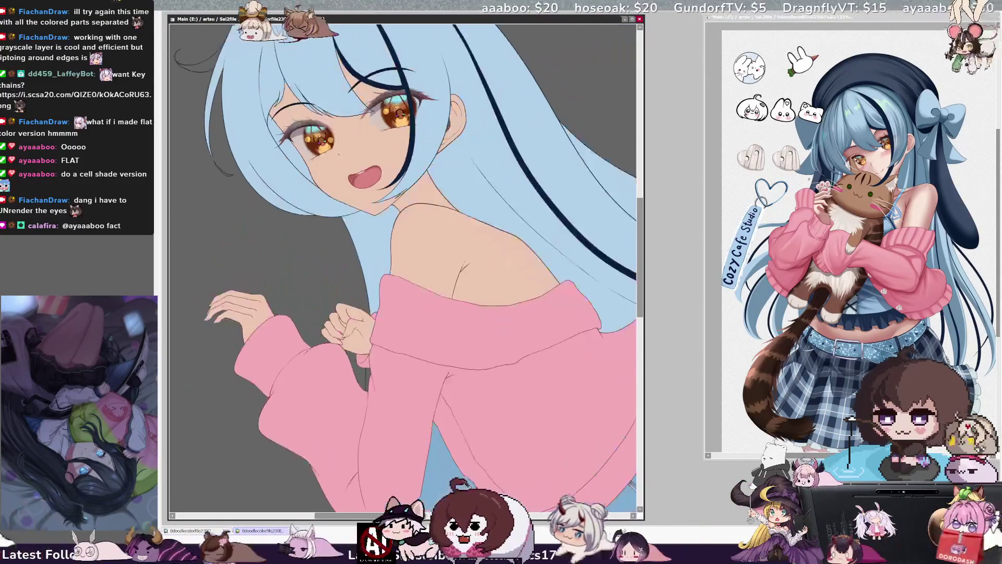
pyautogui.hotkey('ctrl', '+')
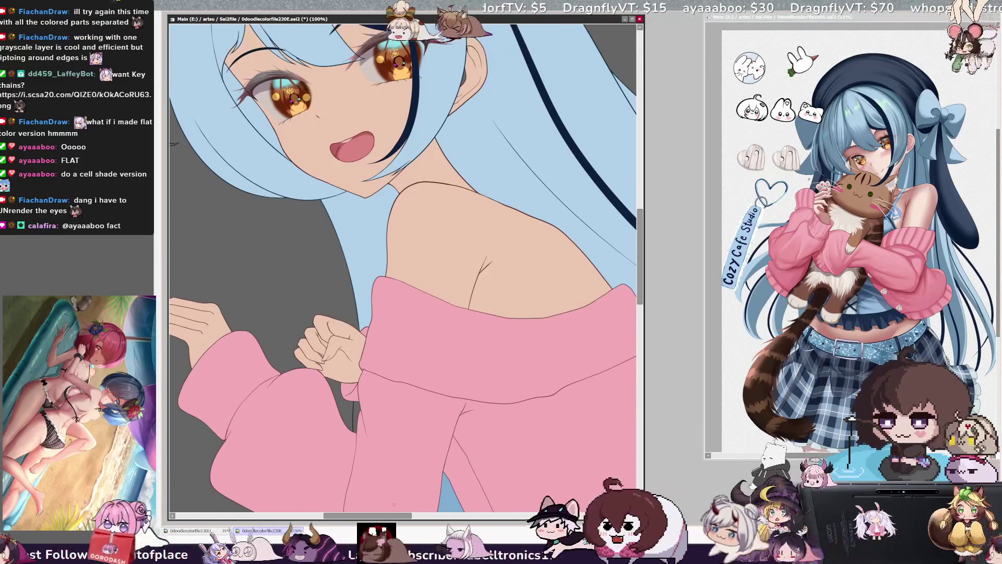
pyautogui.hscroll(-5, 403, 261)
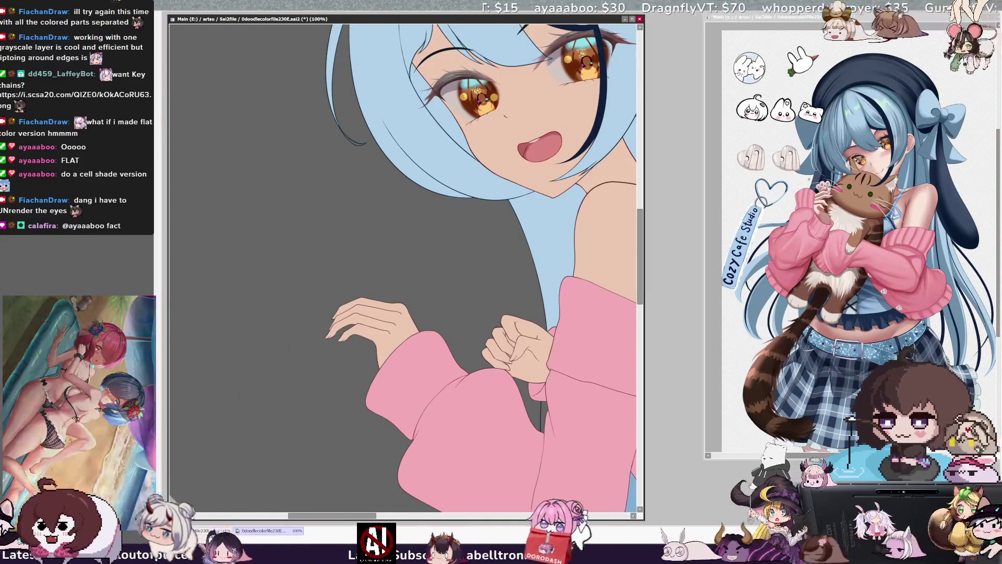
pyautogui.hotkey('ctrl', '+')
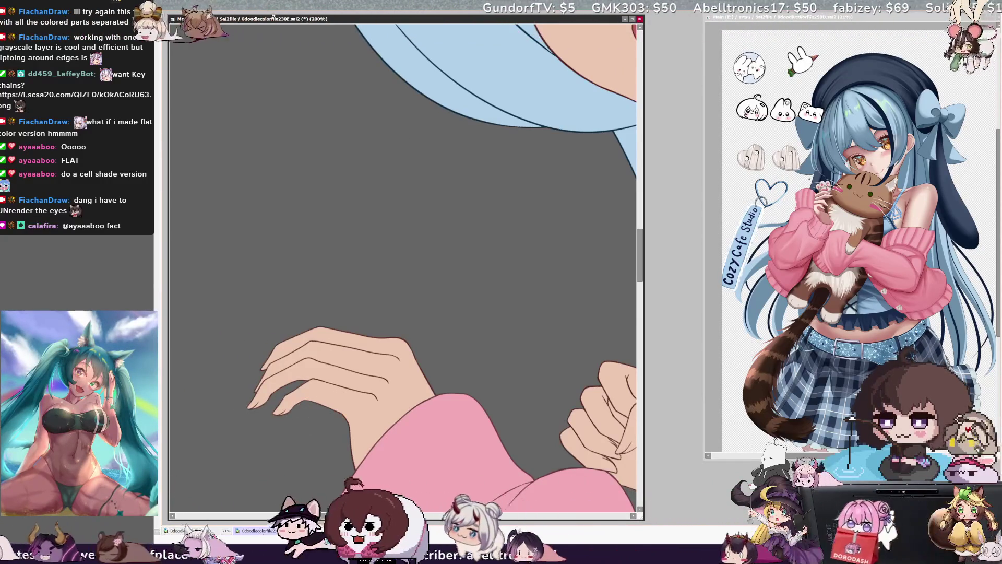
pyautogui.hotkey('ctrl', '-')
pyautogui.hotkey('ctrl', '-')
pyautogui.hotkey('ctrl', '-')
pyautogui.hotkey('ctrl', '-')
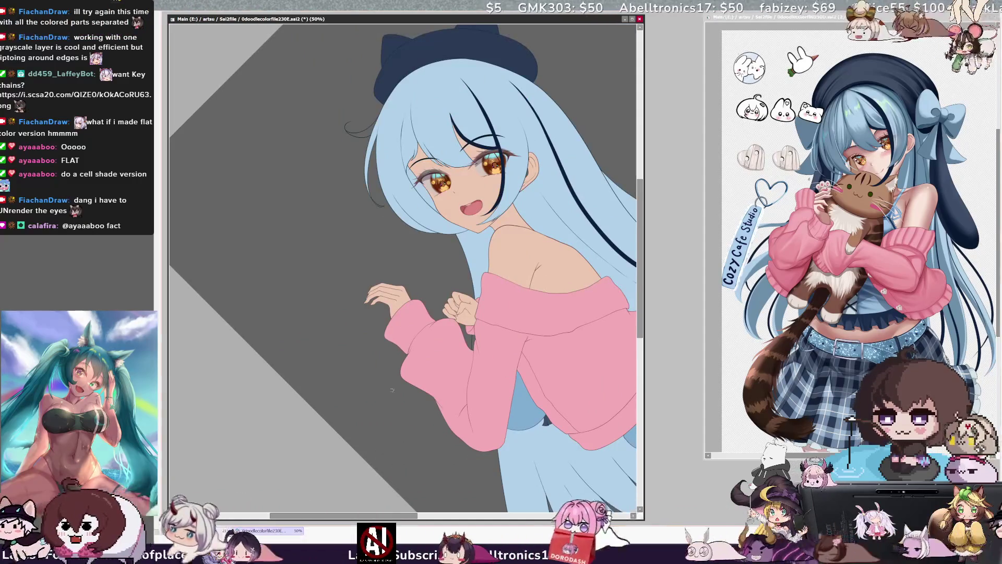
pyautogui.hotkey('ctrl', '+')
pyautogui.hotkey('ctrl', '+')
pyautogui.hotkey('ctrl', '+')
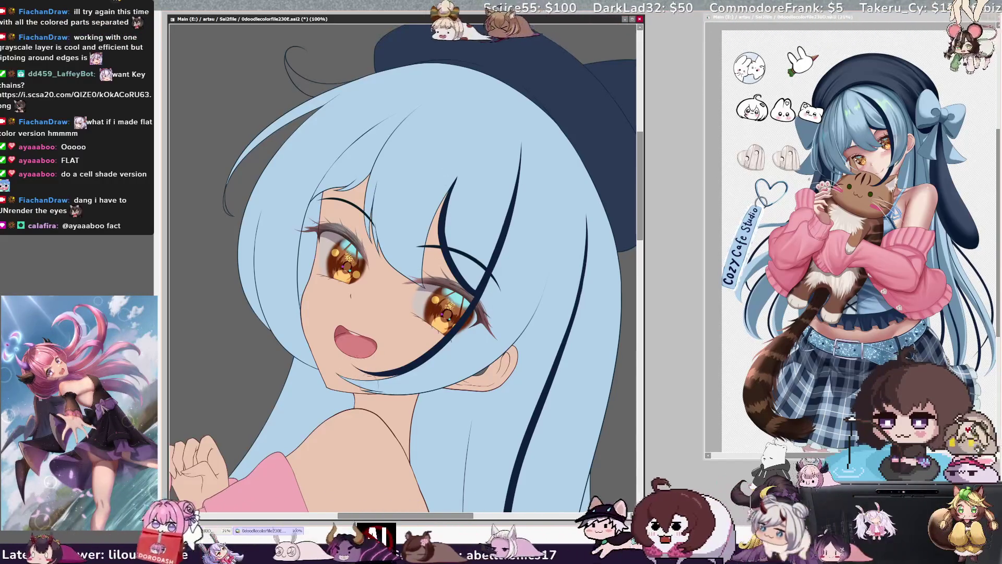
pyautogui.press('[')
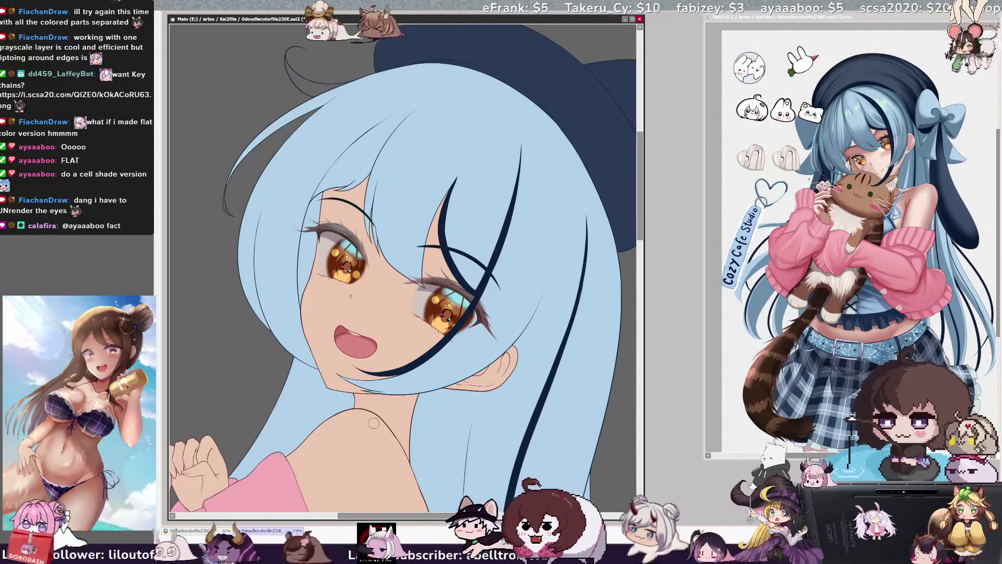
pyautogui.press('-')
pyautogui.press('-')
pyautogui.press('-')
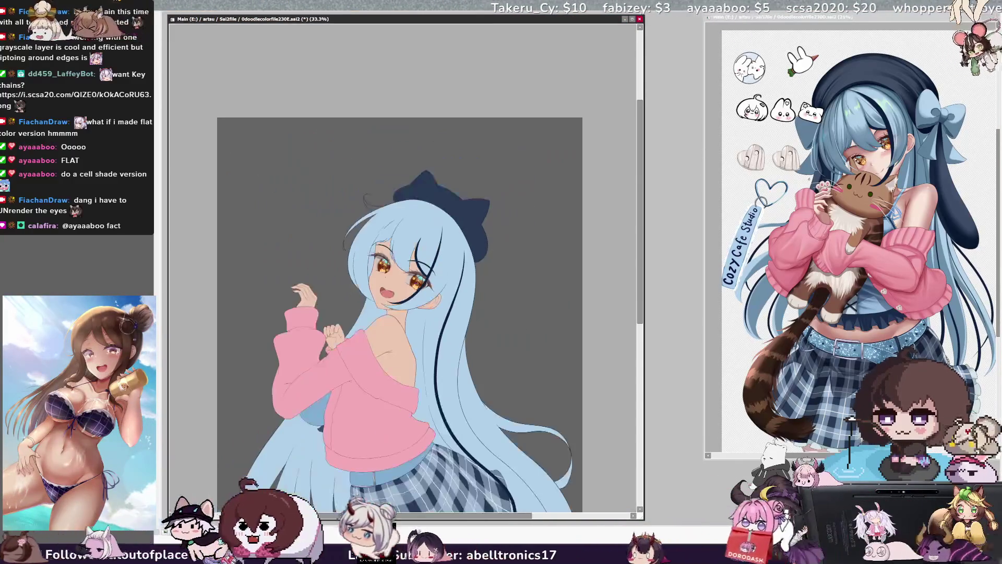
pyautogui.scroll(-4, 402, 261)
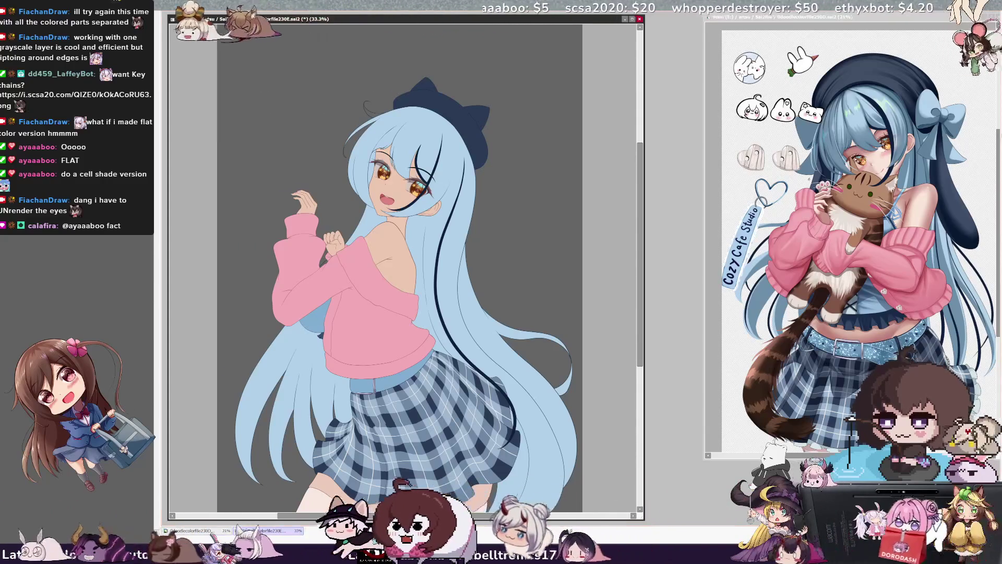
pyautogui.hotkey('alt', 'Tab')
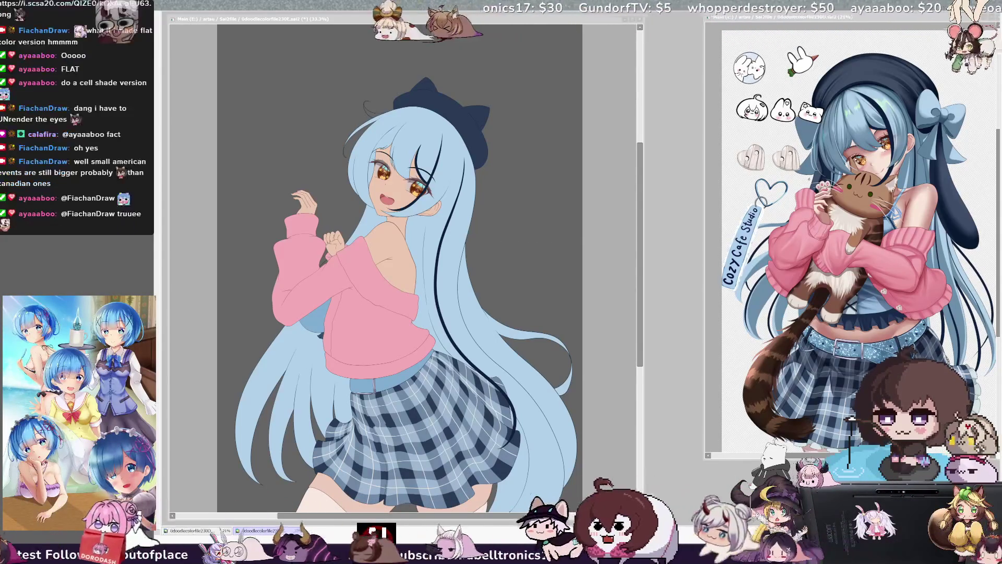
pyautogui.moveTo(637, 222); pyautogui.dragTo(638, 286)
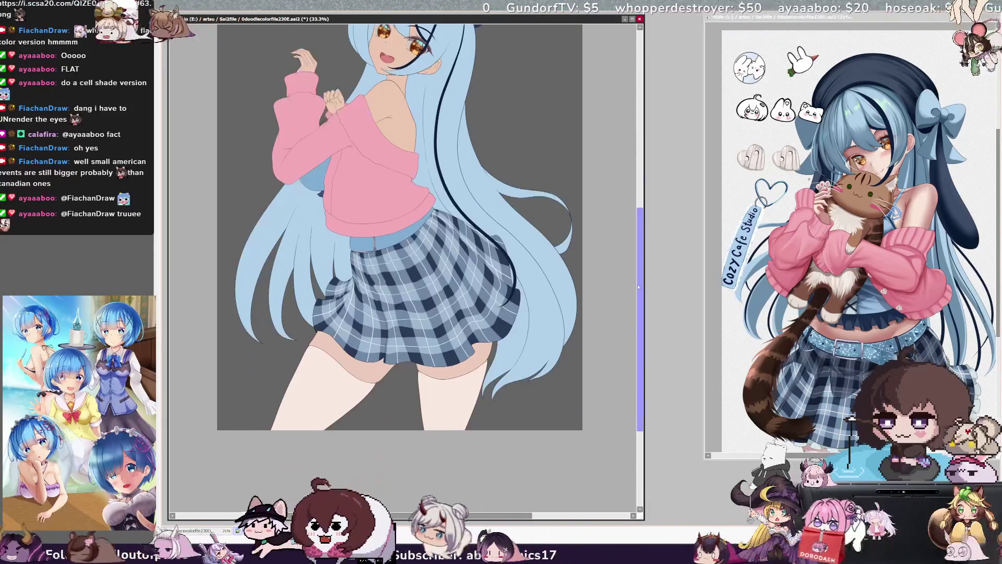
pyautogui.hotkey('ctrl', '+')
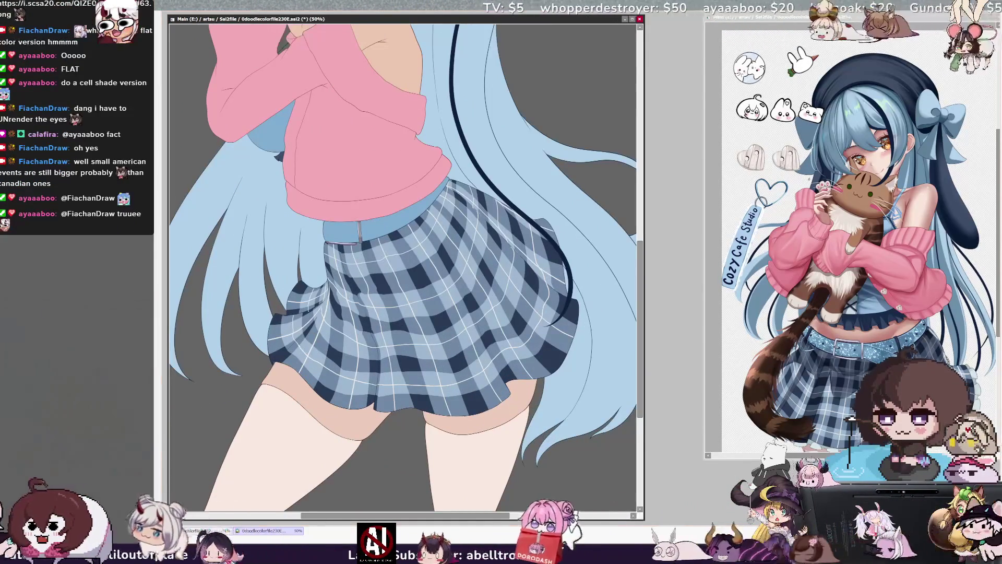
pyautogui.moveTo(401, 260); pyautogui.dragTo(462, 245)
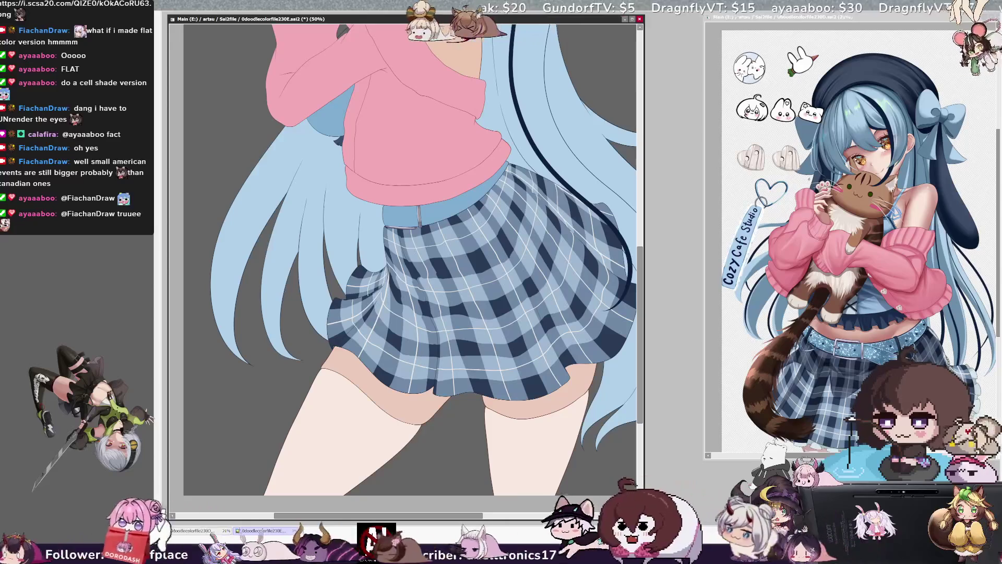
pyautogui.moveTo(402, 261); pyautogui.dragTo(438, 331)
pyautogui.moveTo(366, 157); pyautogui.dragTo(313, 485)
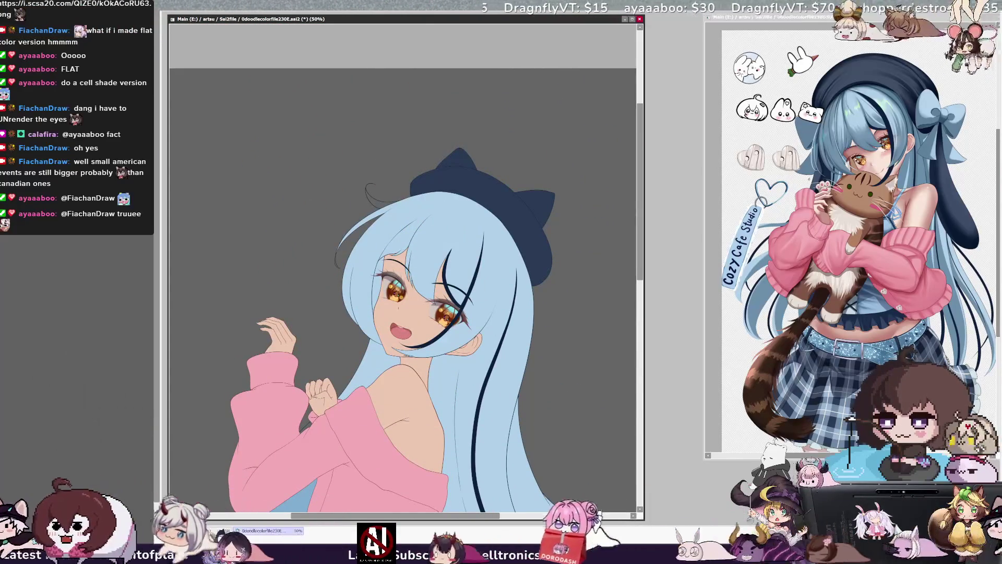
pyautogui.press('pageup')
pyautogui.press('pageup')
pyautogui.press('pageup')
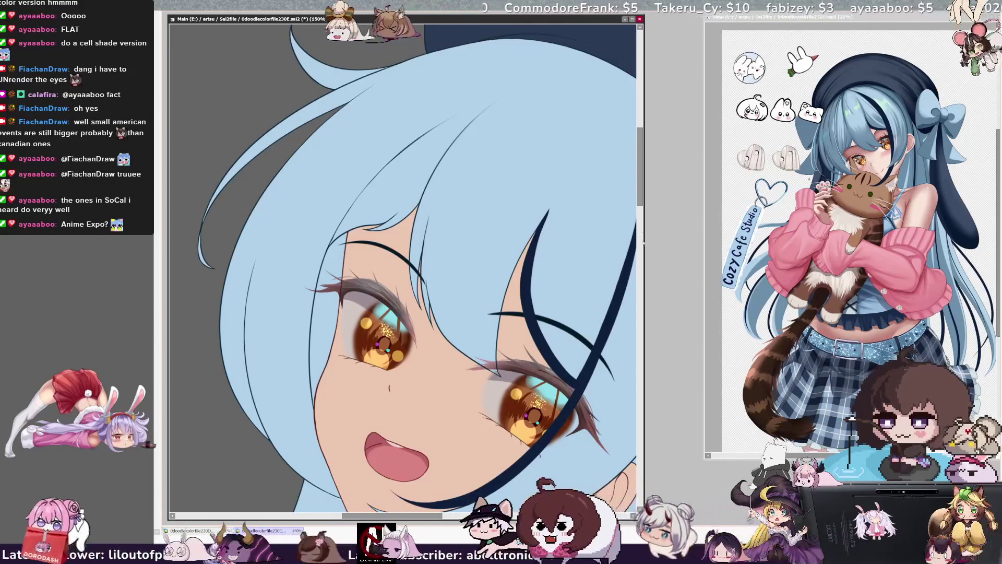
pyautogui.scroll(-1, 402, 261)
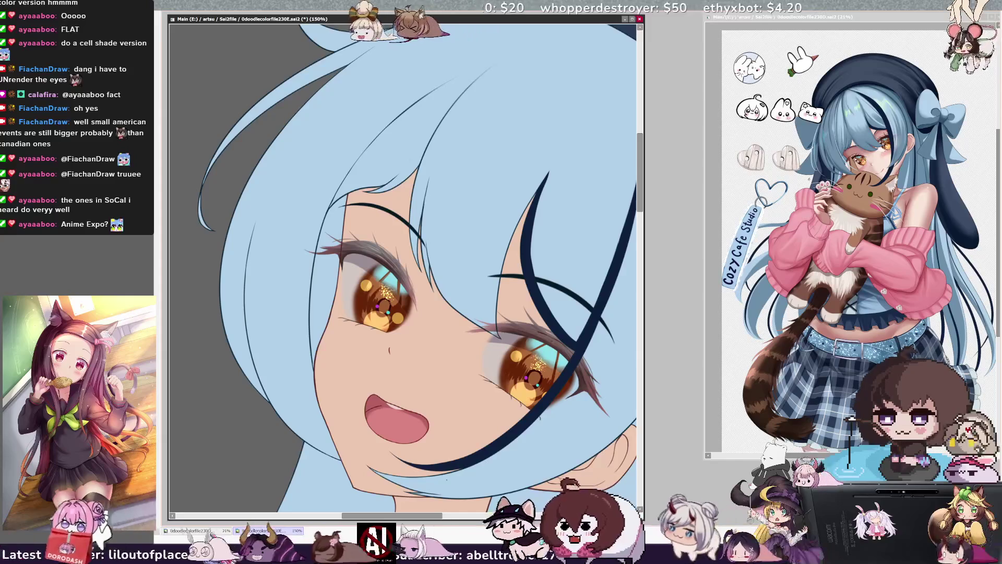
pyautogui.moveTo(640, 202); pyautogui.dragTo(642, 171)
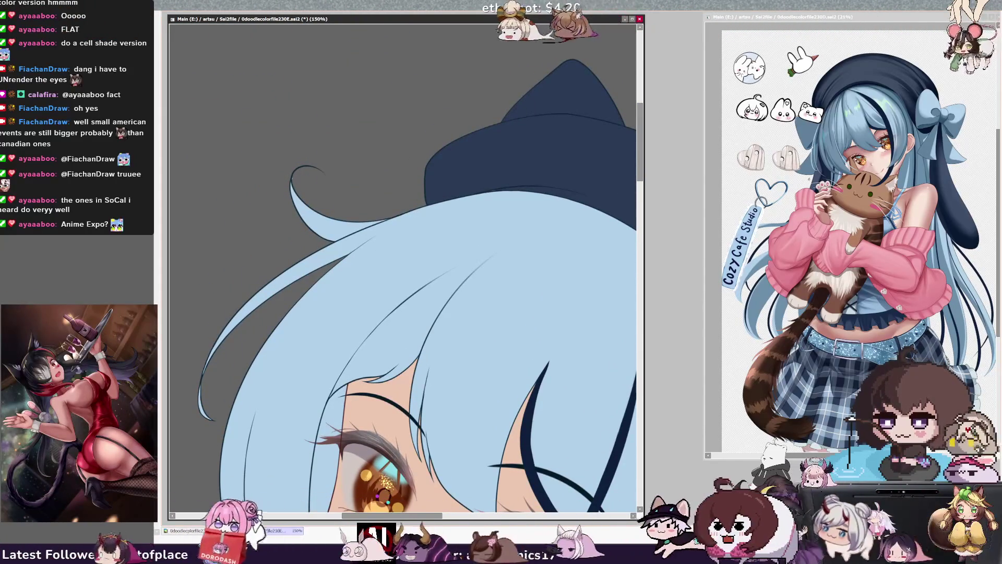
pyautogui.press('Delete')
pyautogui.press('Delete')
pyautogui.press('Delete')
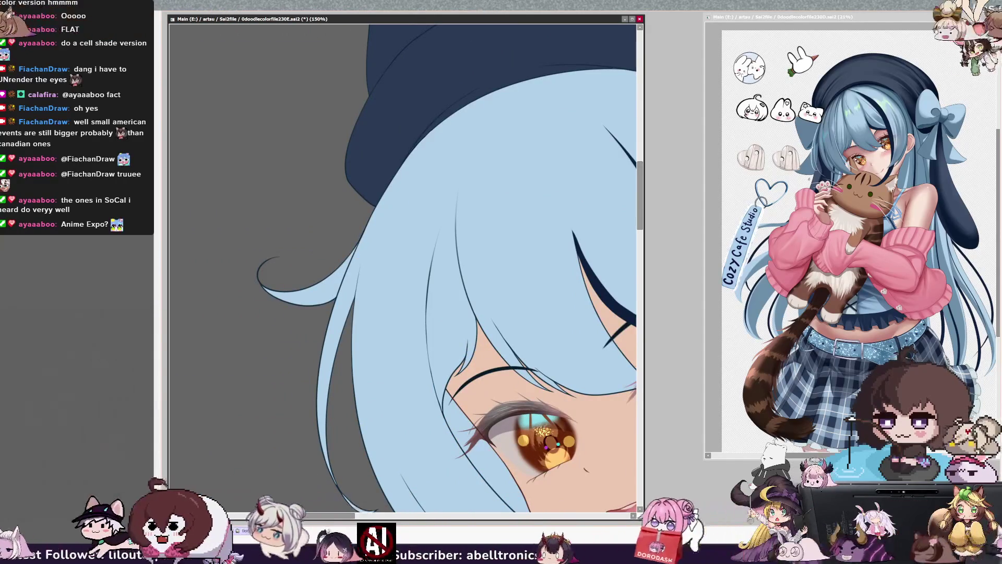
pyautogui.press('pagedown')
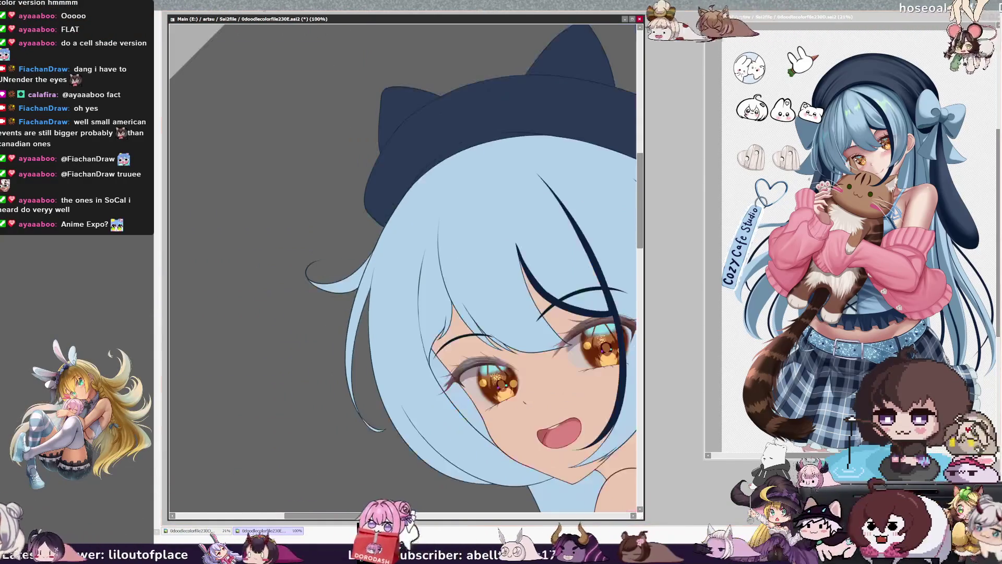
pyautogui.press('Home')
pyautogui.moveTo(470, 365); pyautogui.dragTo(193, 229)
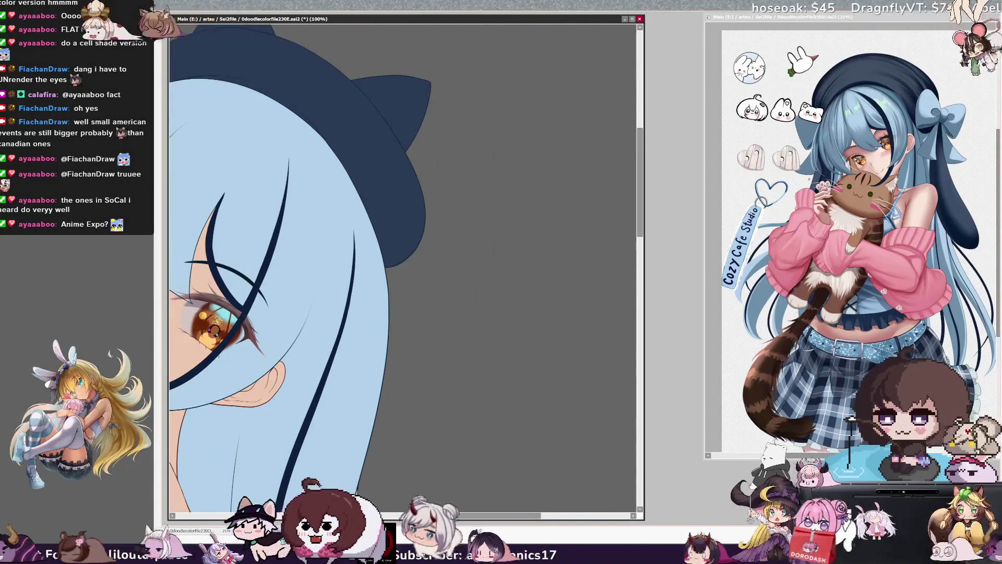
pyautogui.moveTo(365, 365); pyautogui.dragTo(428, 198)
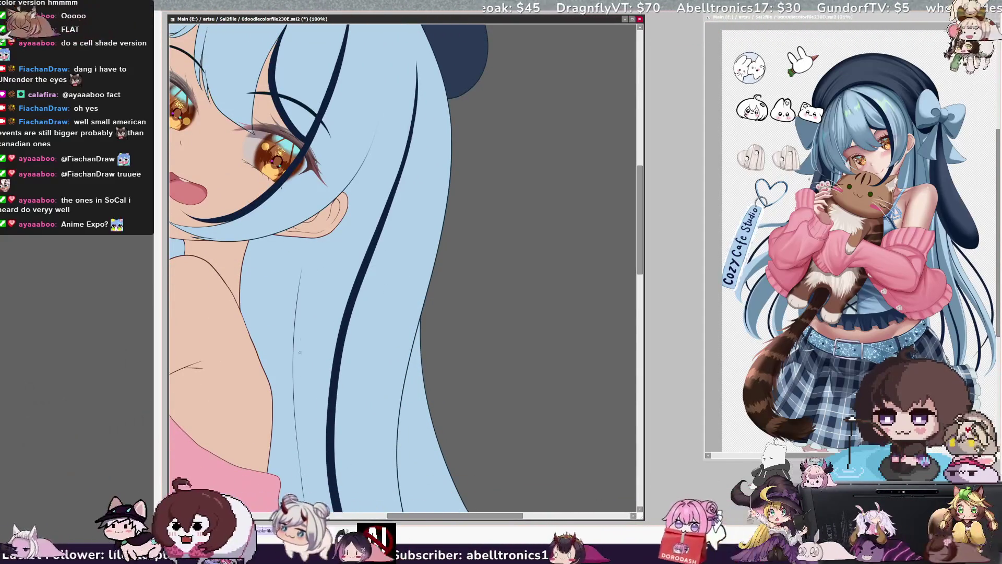
pyautogui.moveTo(639, 242); pyautogui.dragTo(639, 297)
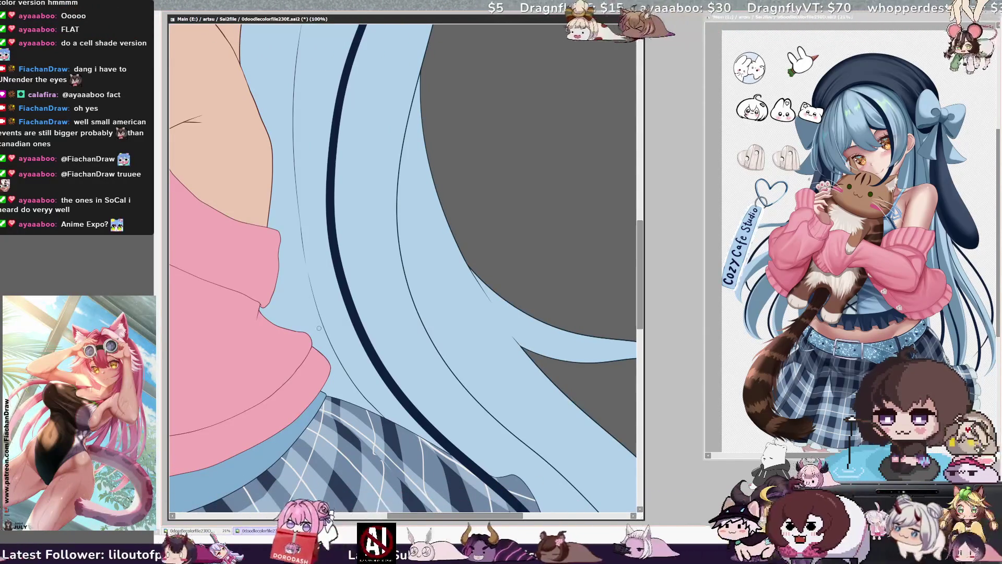
pyautogui.moveTo(638, 256); pyautogui.dragTo(639, 171)
pyautogui.moveTo(388, 494); pyautogui.dragTo(303, 400)
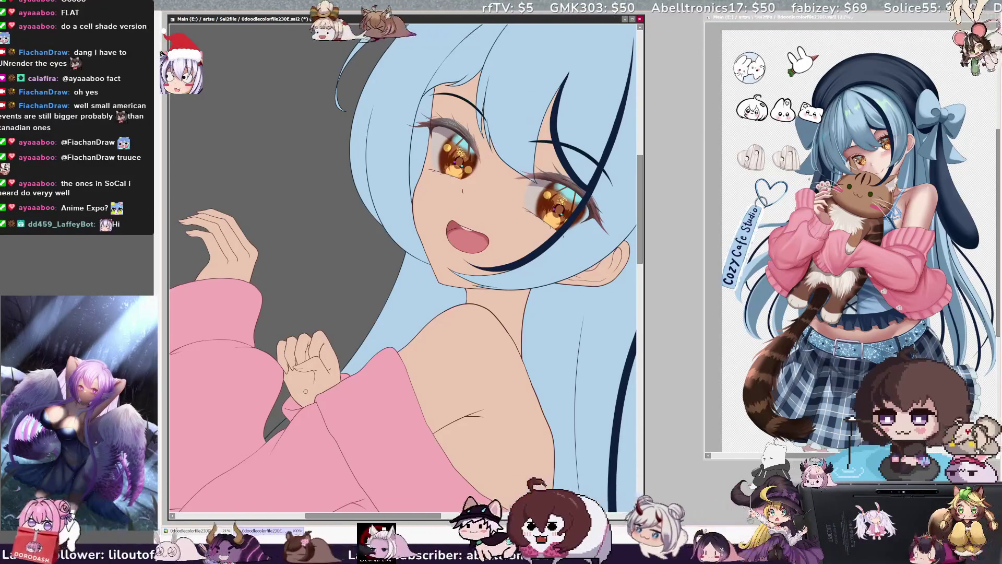
pyautogui.hotkey('ctrl', '-')
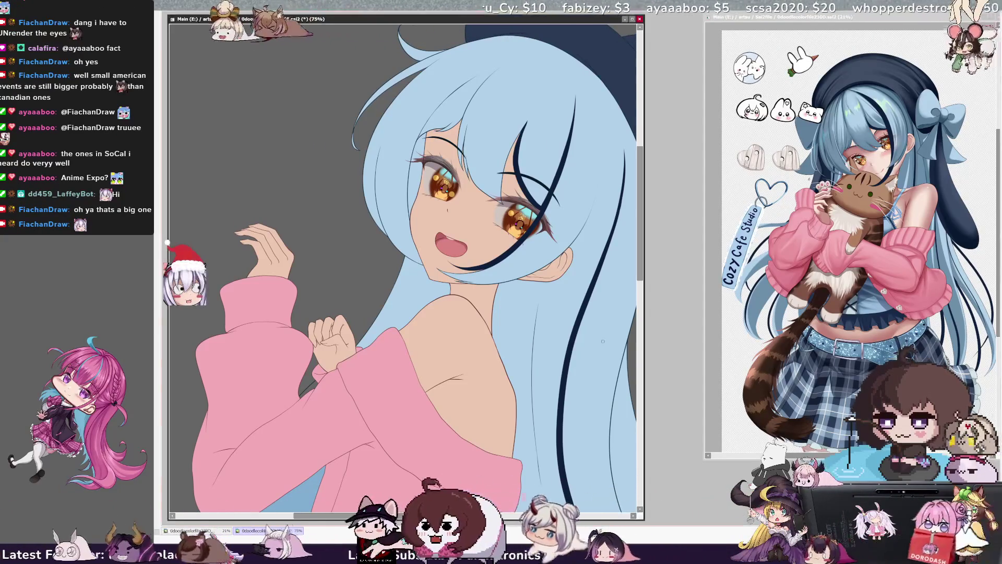
pyautogui.moveTo(640, 268); pyautogui.dragTo(640, 264)
pyautogui.hotkey('ctrl', '-')
pyautogui.hotkey('ctrl', '-')
pyautogui.hotkey('ctrl', '-')
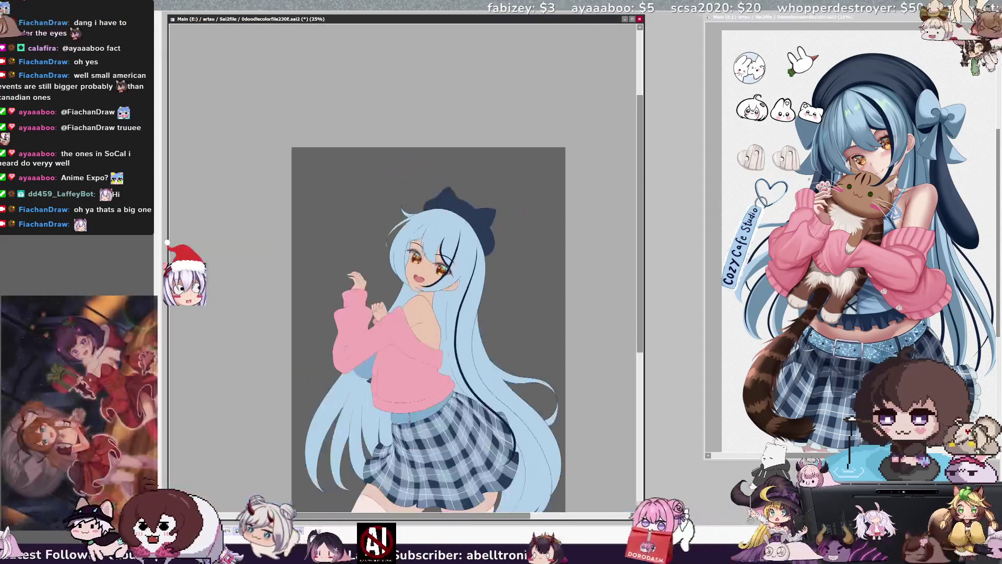
pyautogui.scroll(-3, 428, 282)
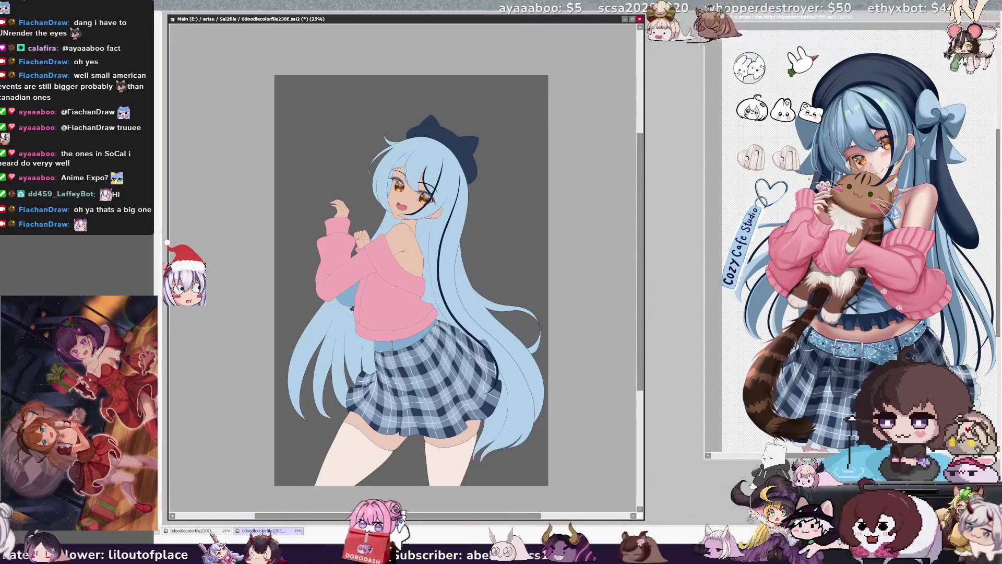
pyautogui.hotkey('ctrl', '+')
pyautogui.hotkey('ctrl', '+')
pyautogui.hotkey('ctrl', '+')
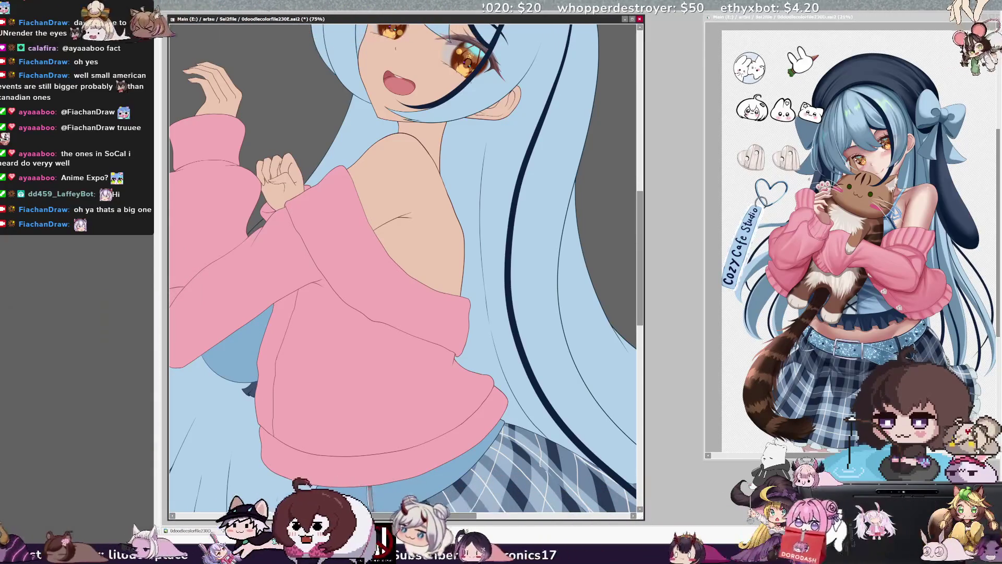
pyautogui.scroll(-10, 406, 249)
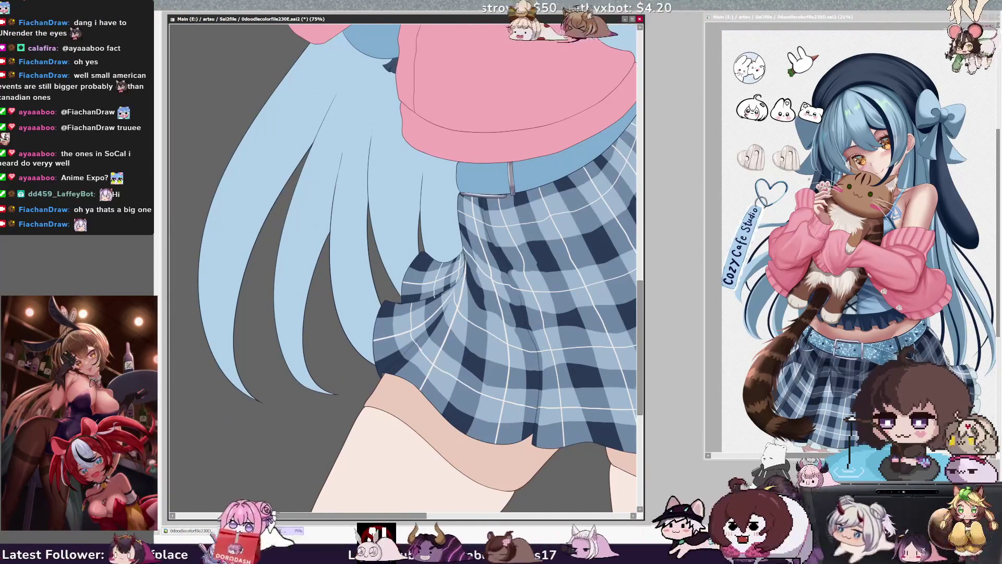
pyautogui.hotkey('ctrl', '+')
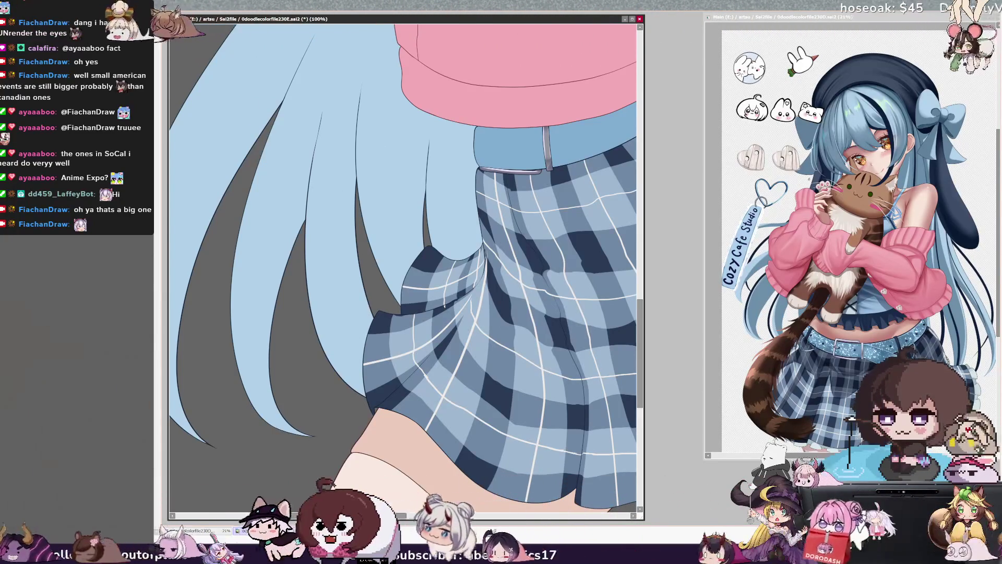
pyautogui.hscroll(-3, 401, 260)
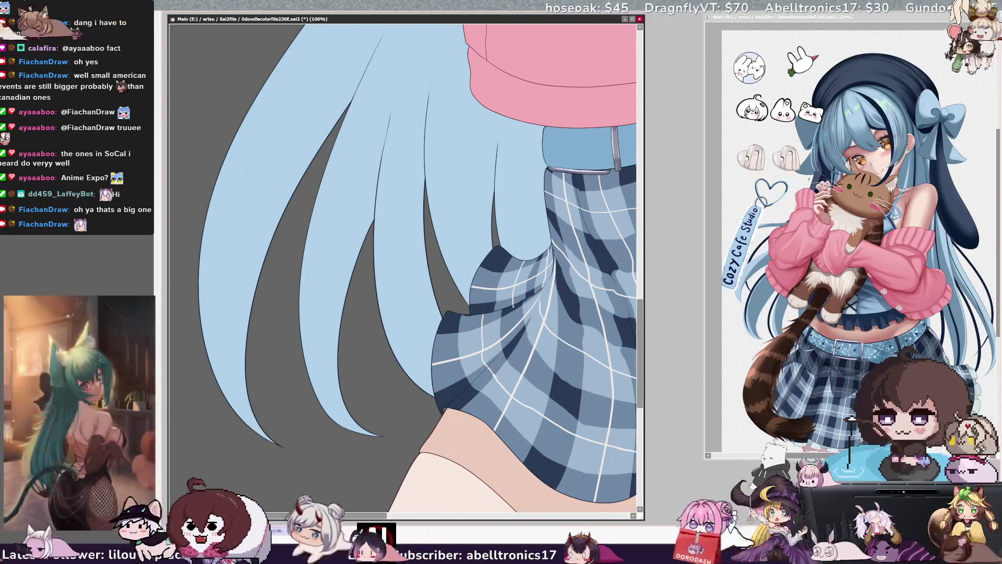
pyautogui.press('Delete')
pyautogui.press('Delete')
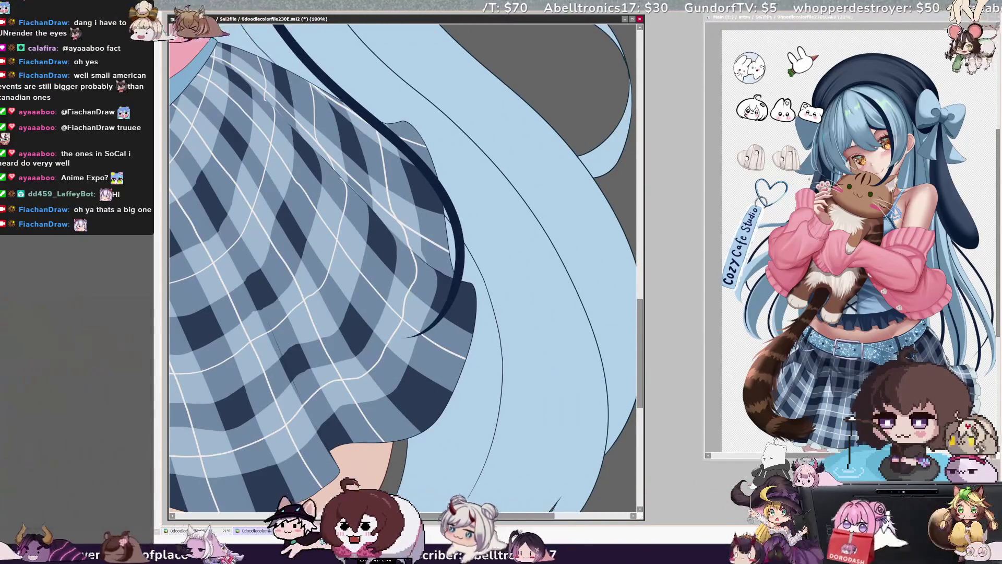
pyautogui.scroll(-3, 403, 267)
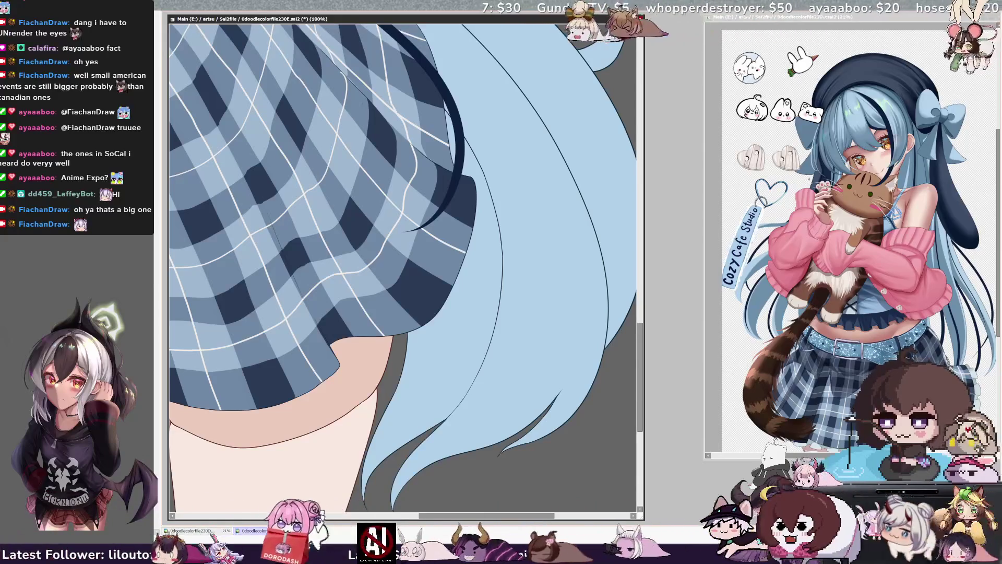
pyautogui.scroll(-1, 403, 250)
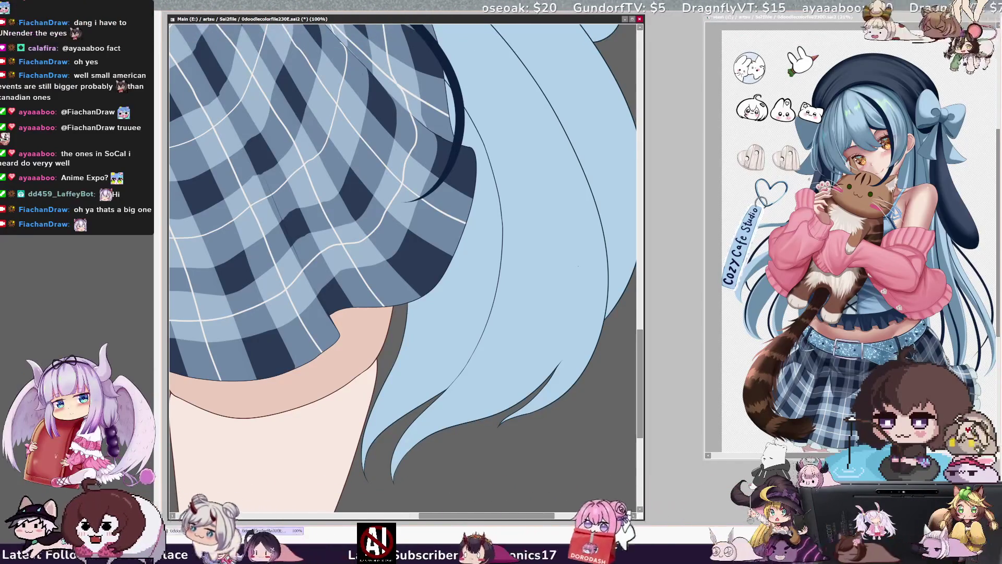
pyautogui.moveTo(641, 334); pyautogui.dragTo(641, 258)
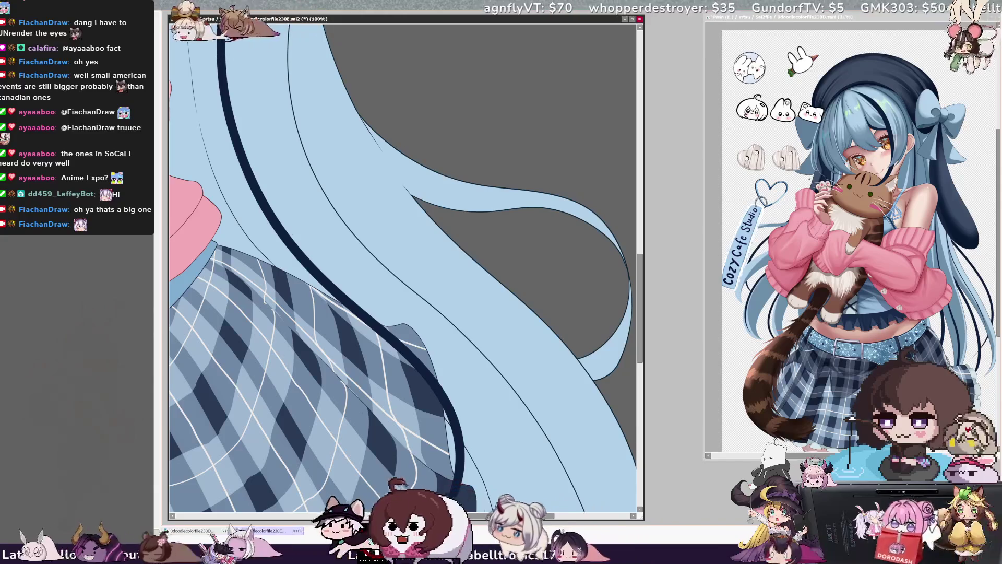
pyautogui.press('-')
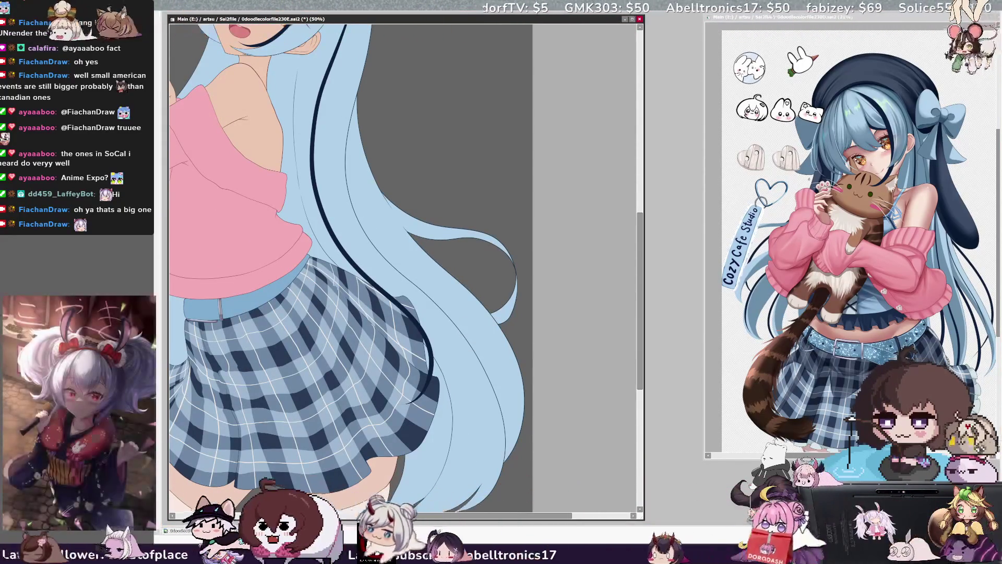
pyautogui.scroll(5, 349, 261)
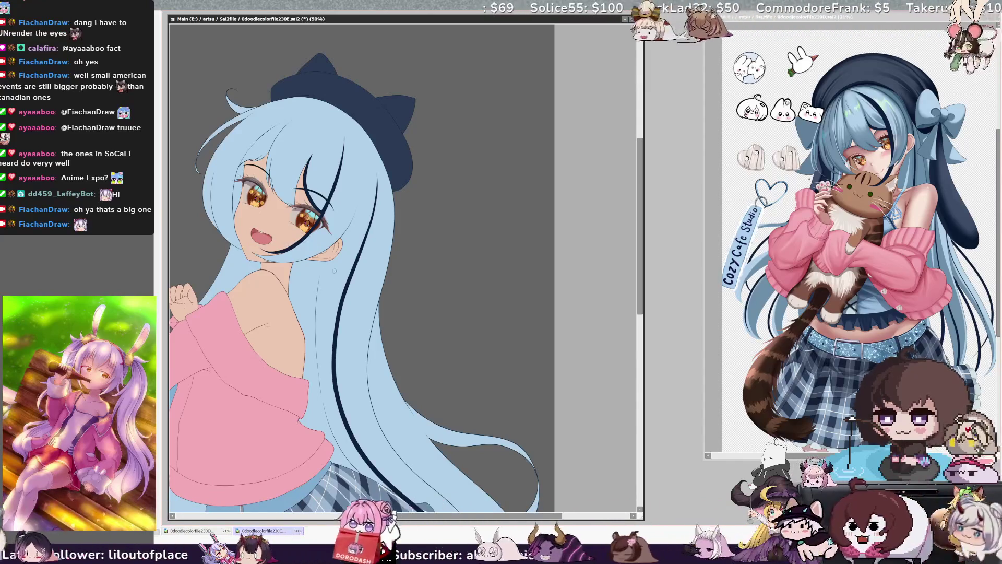
pyautogui.scroll(-10, 346, 438)
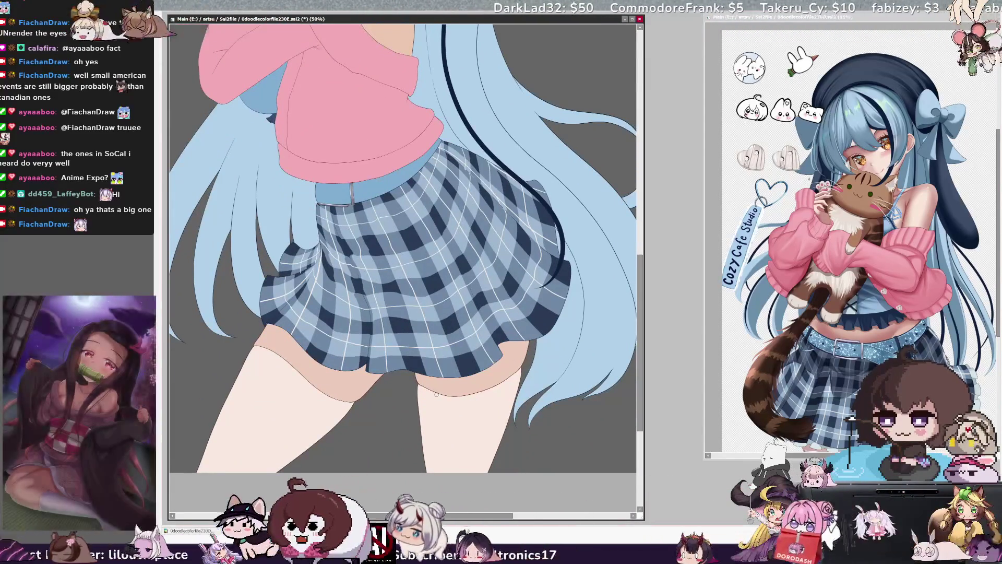
pyautogui.keyDown('ctrl'); pyautogui.keyDown('shift'); pyautogui.click(289, 311); pyautogui.keyUp('shift'); pyautogui.keyUp('ctrl')
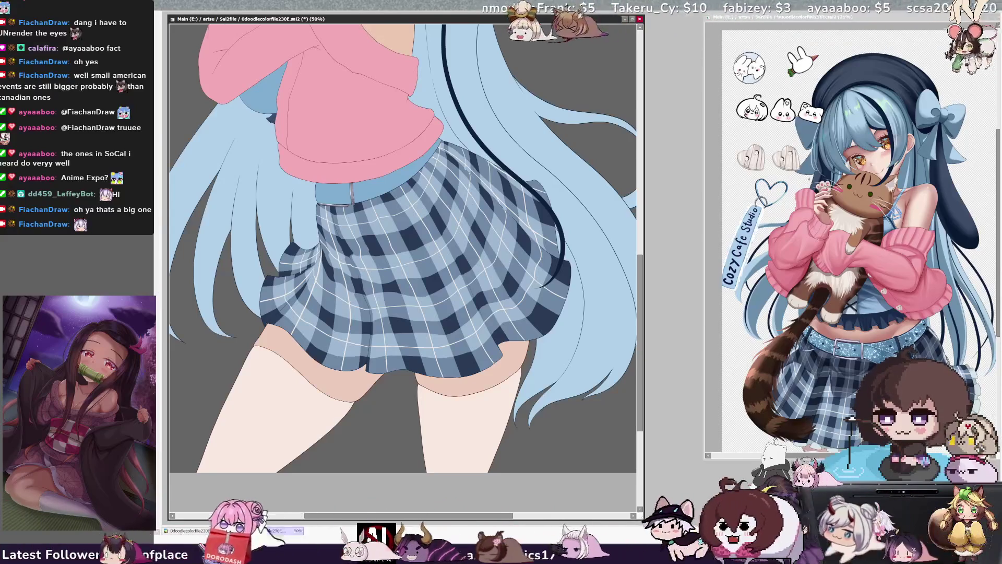
pyautogui.press('Delete')
pyautogui.press('Delete')
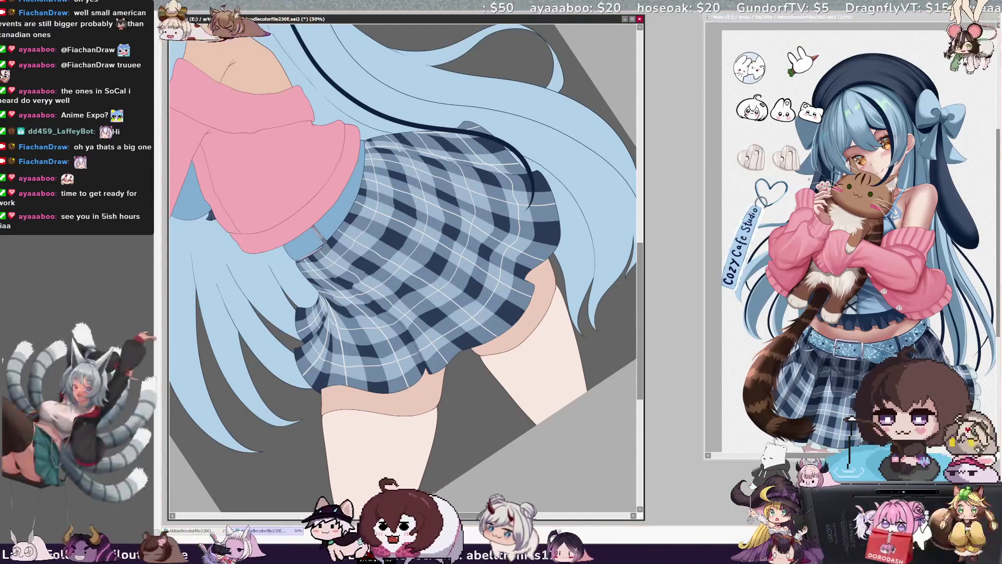
# - Zoom out to 25% and reset the canvas rotation so the full figure stands upright
pyautogui.press('-')
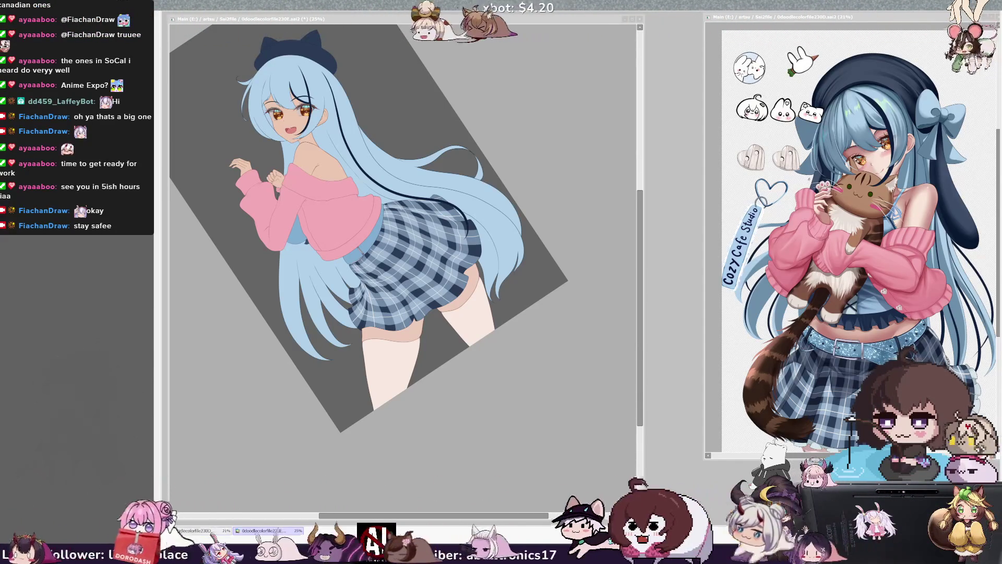
pyautogui.click(633, 290)
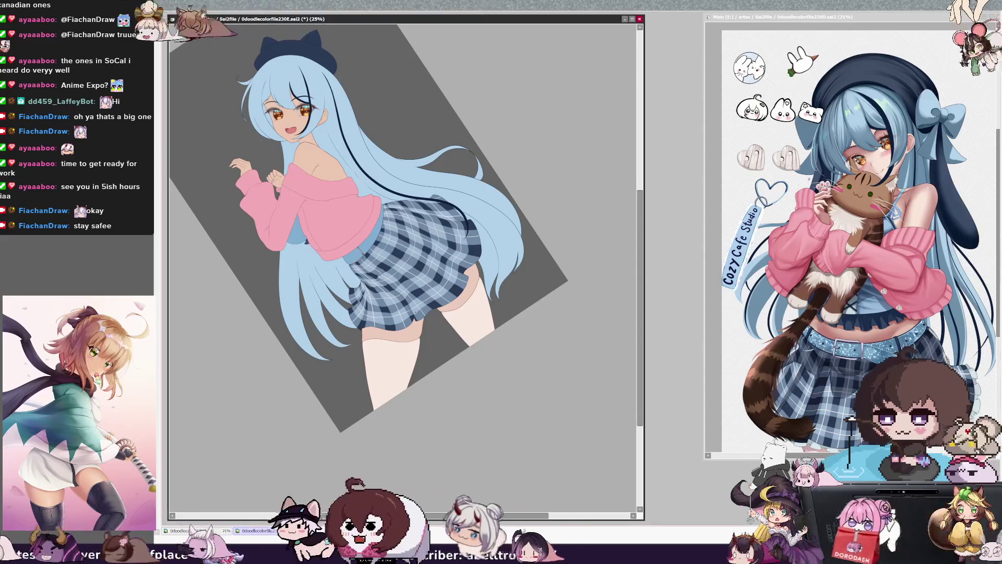
pyautogui.moveTo(640, 290)
pyautogui.mouseDown()
pyautogui.moveTo(640, 240)
pyautogui.moveTo(639, 254)
pyautogui.mouseUp()
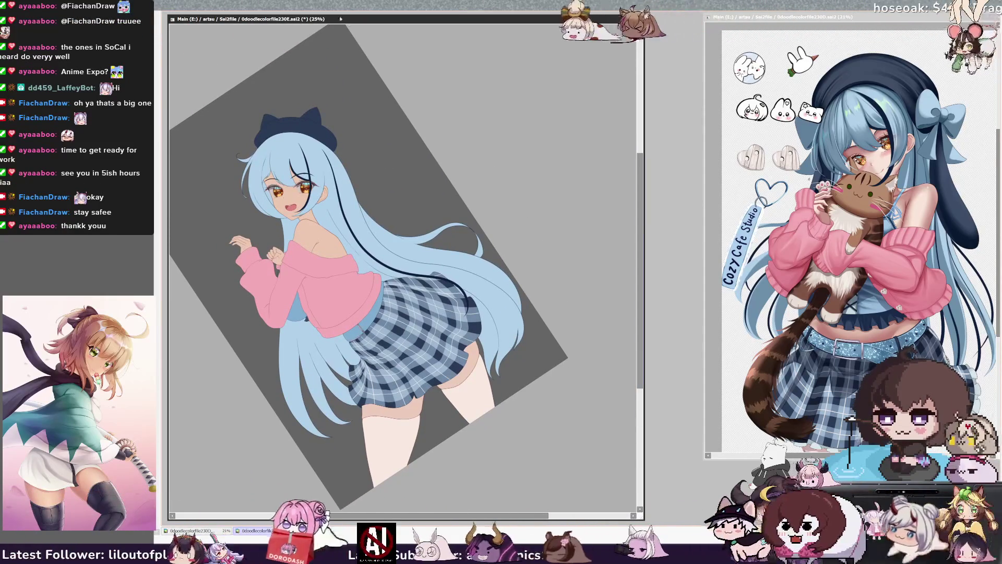
pyautogui.press('Home')
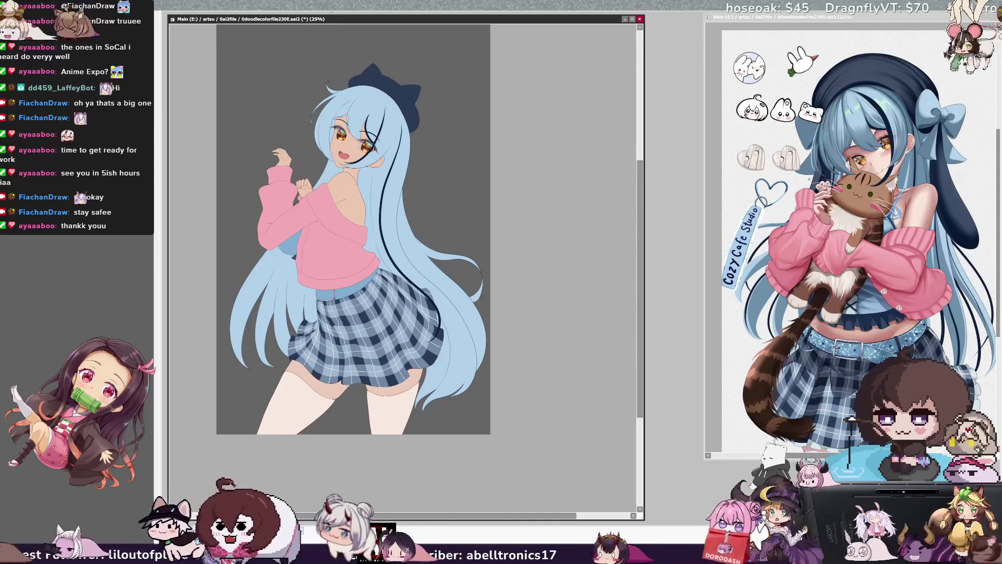
# - Zoom to 50%, shrink the brush to size 3.0, and scroll up toward the face
pyautogui.hotkey('ctrl', '+')
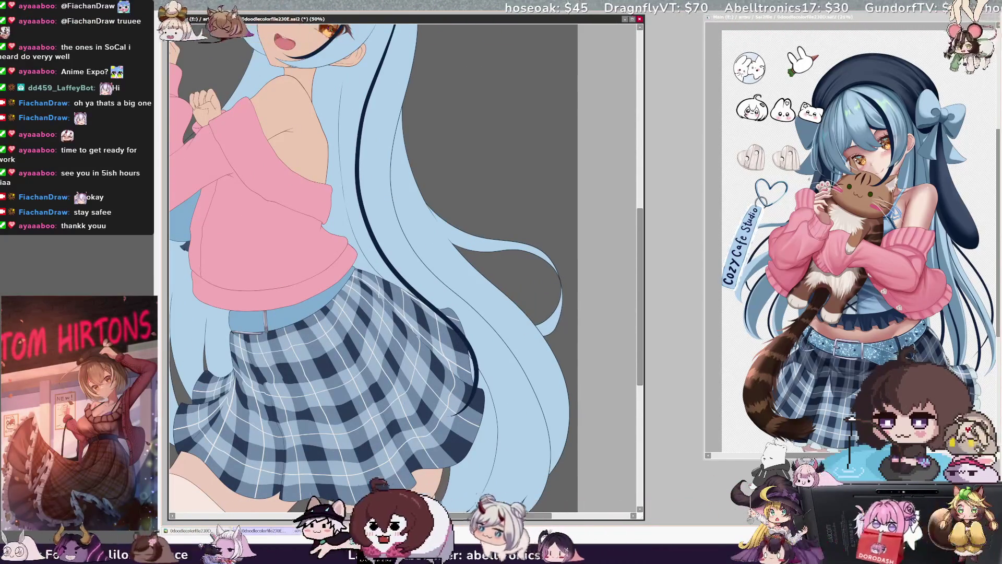
pyautogui.press('[')
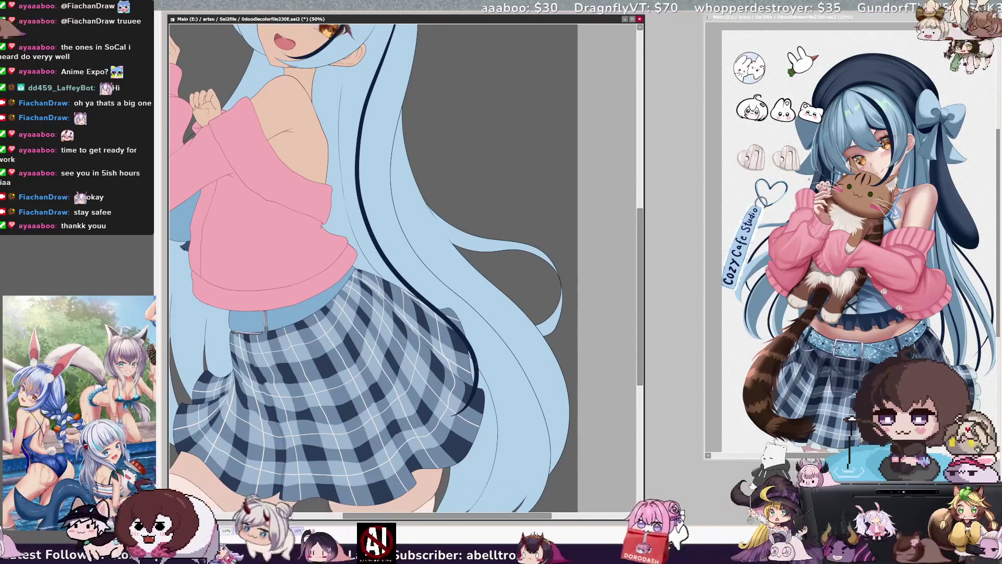
pyautogui.moveTo(468, 517); pyautogui.dragTo(460, 519)
pyautogui.moveTo(640, 234)
pyautogui.mouseDown()
pyautogui.moveTo(637, 187)
pyautogui.moveTo(635, 211)
pyautogui.mouseUp()
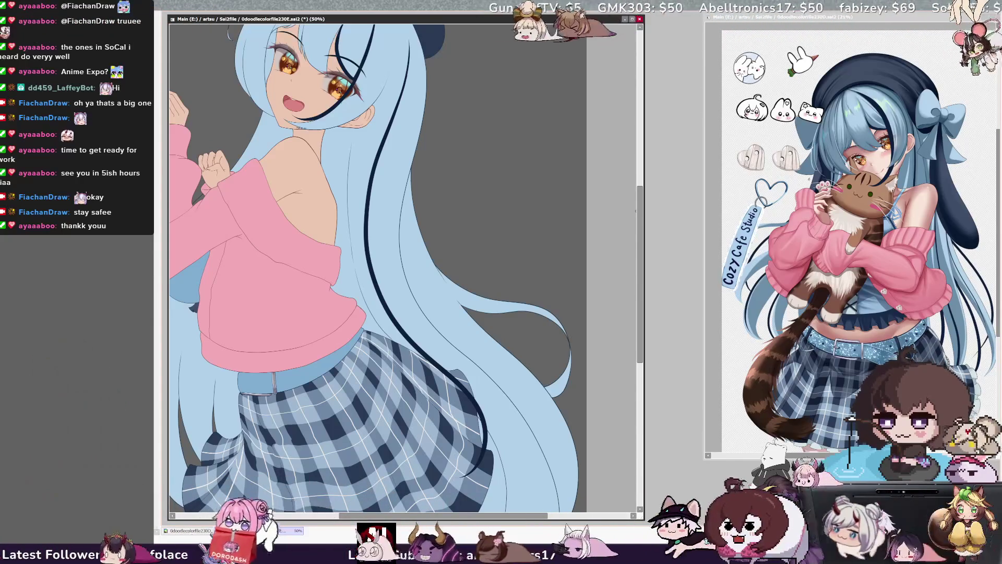
pyautogui.scroll(3, 640, 290)
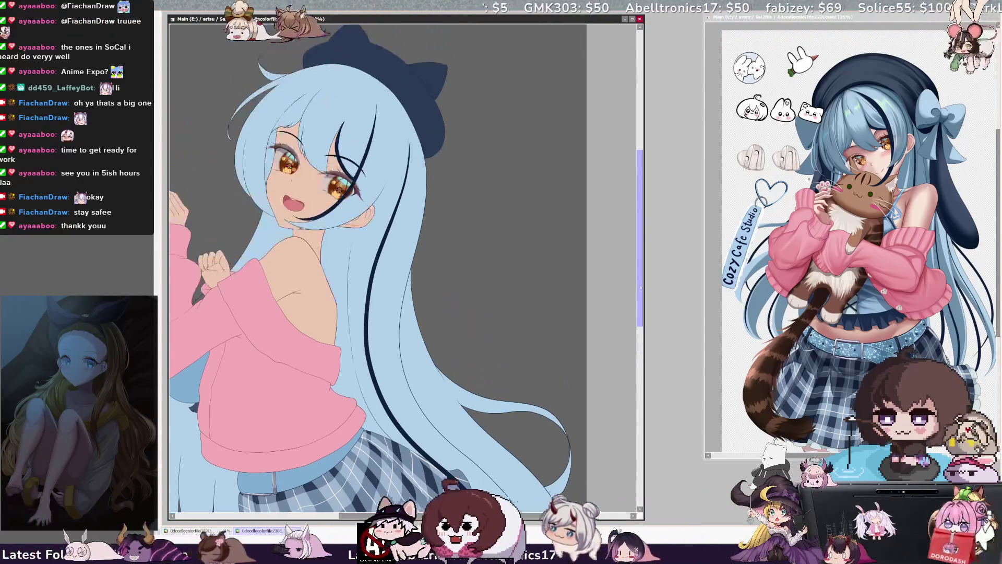
pyautogui.press('-')
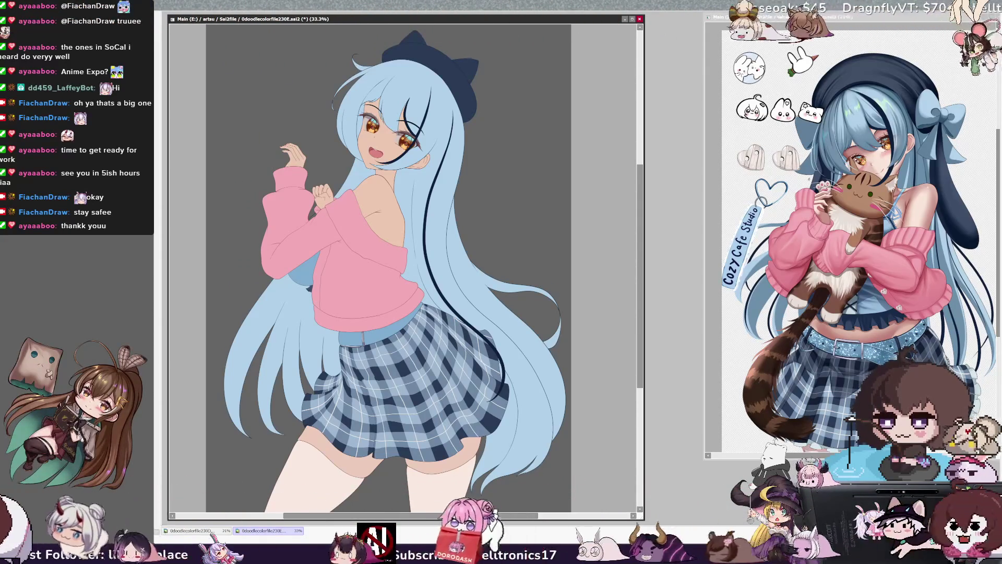
pyautogui.hotkey('ctrl', '+')
pyautogui.hotkey('ctrl', '+')
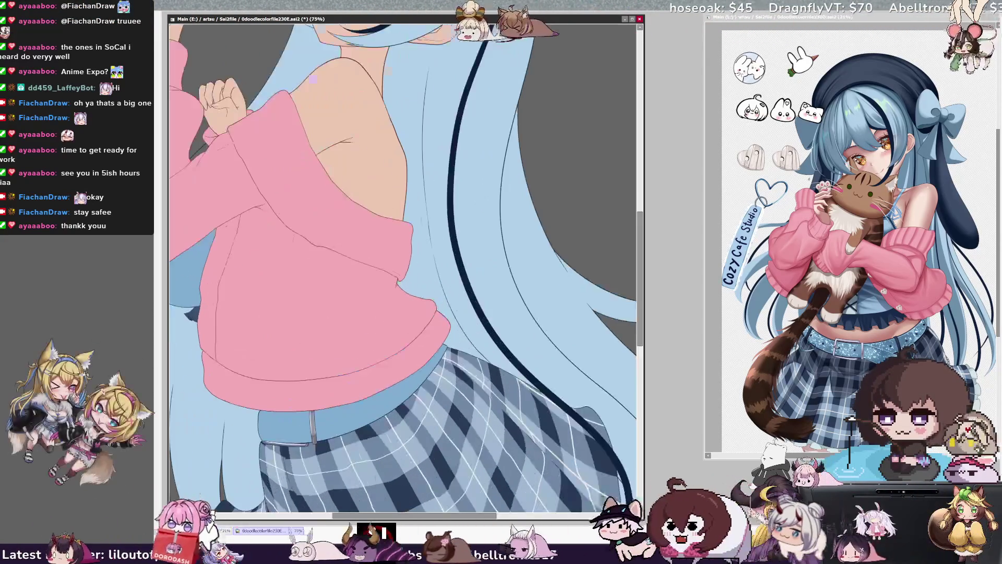
pyautogui.scroll(5, 403, 266)
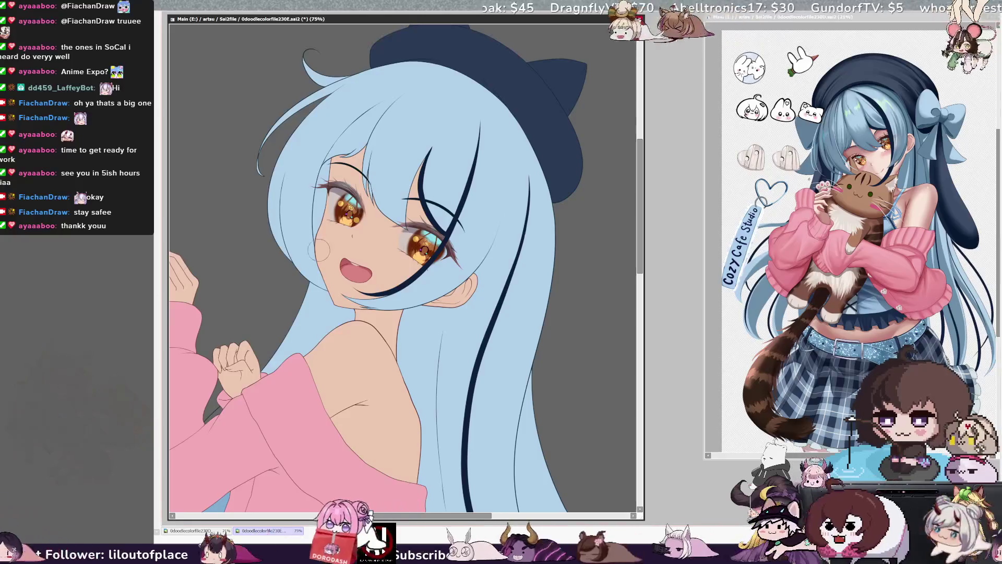
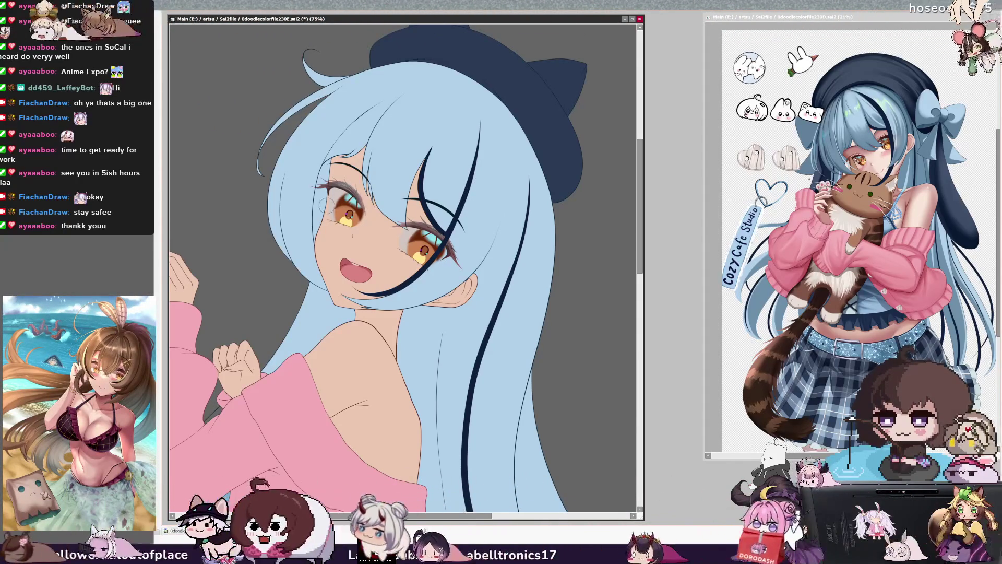
# - Enlarge the brush size with the ] key
pyautogui.scroll(-5, 383, 219)
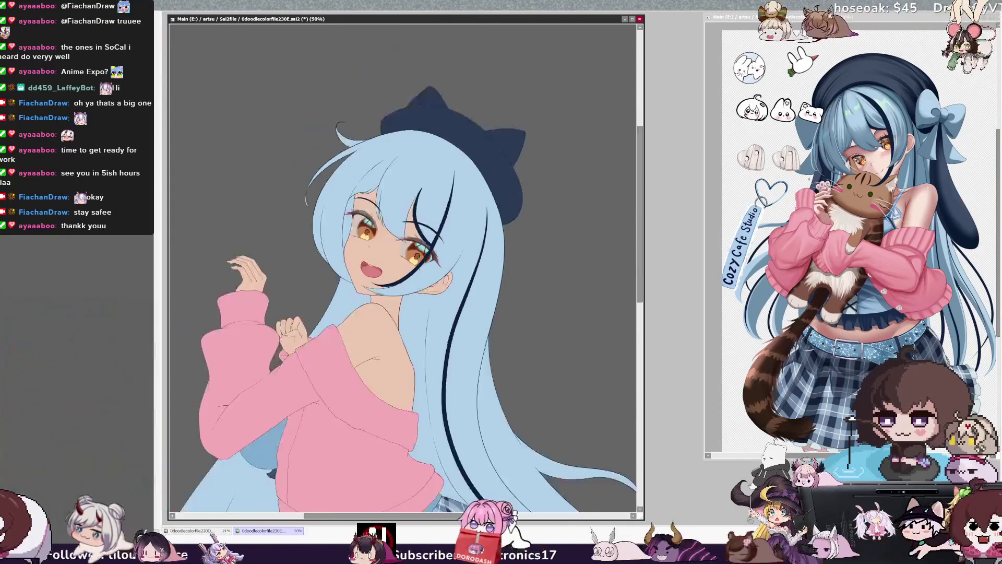
pyautogui.scroll(2, 403, 268)
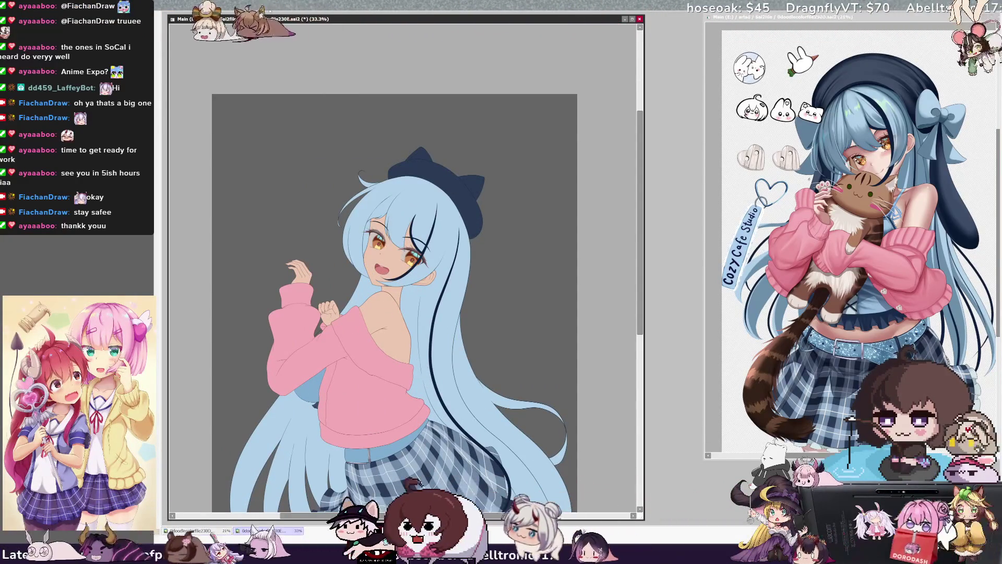
pyautogui.scroll(2, 403, 268)
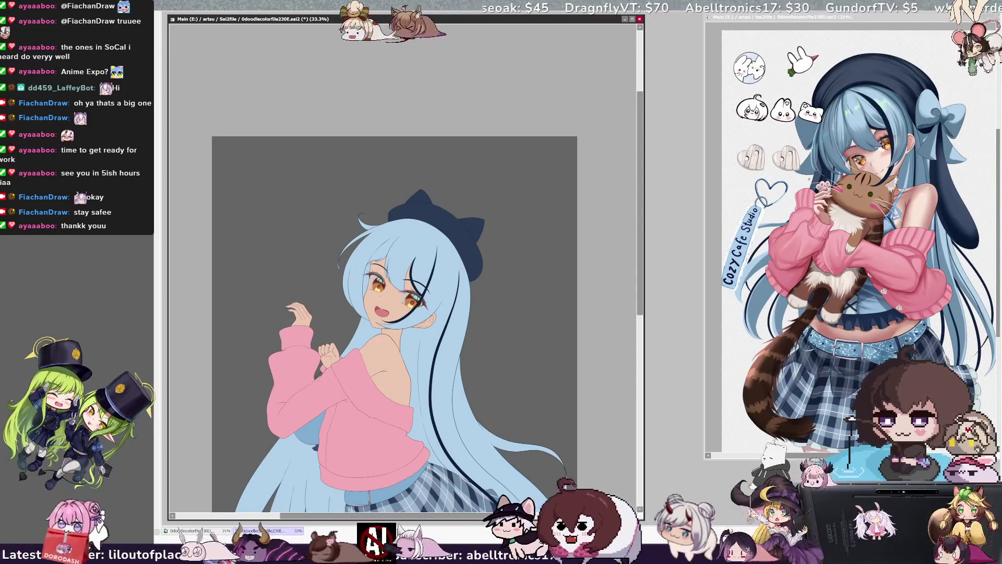
pyautogui.scroll(4, 406, 261)
pyautogui.scroll(2, 403, 268)
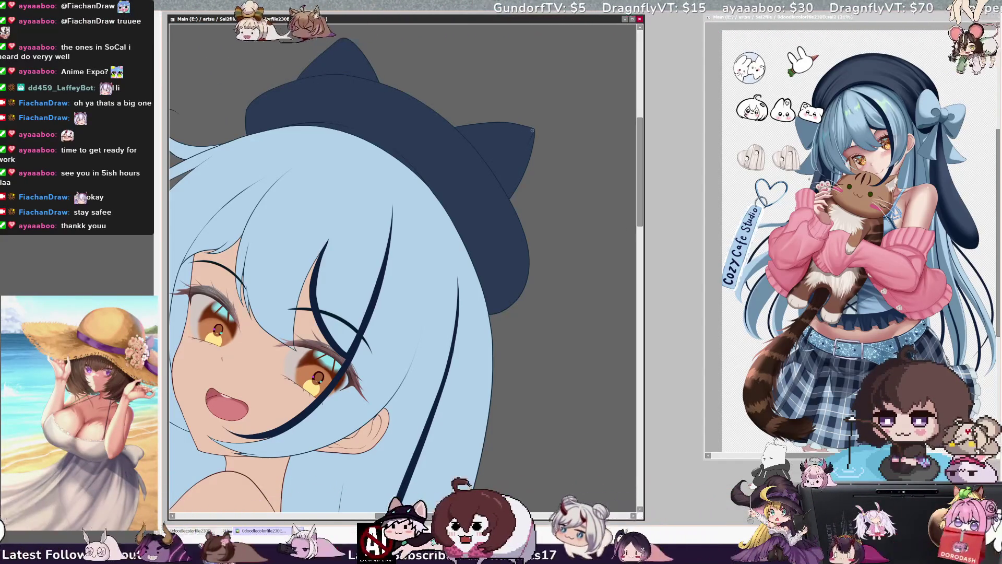
pyautogui.press(']')
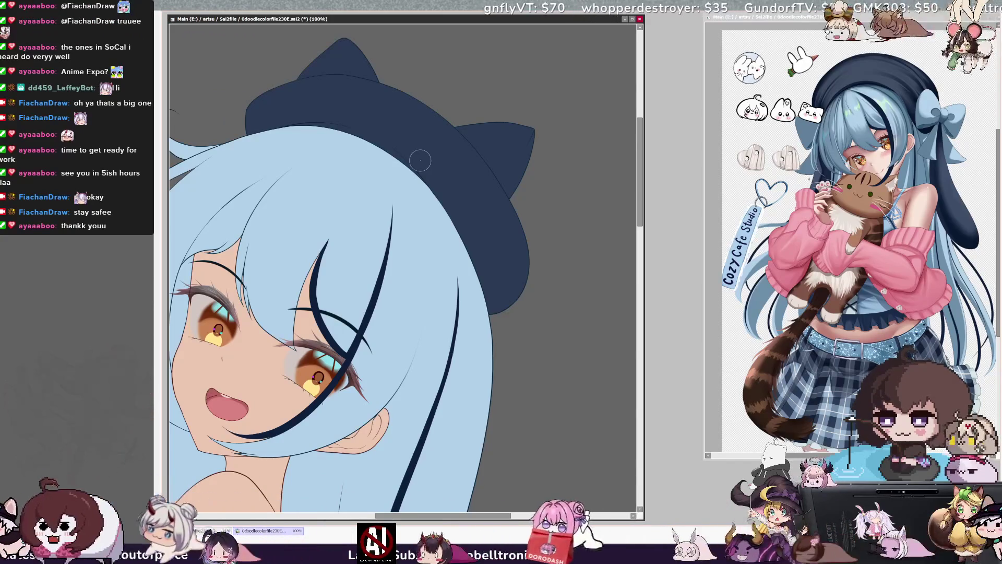
# - Zoom out to 75% and pan the canvas to frame the face and sweater
pyautogui.hotkey('ctrl', '-')
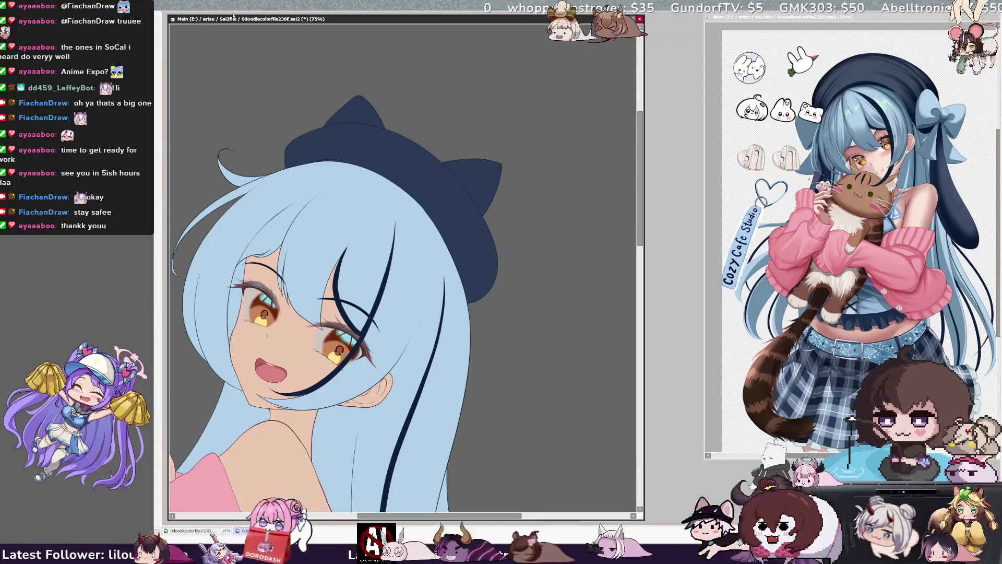
pyautogui.moveTo(313, 313); pyautogui.dragTo(493, 259)
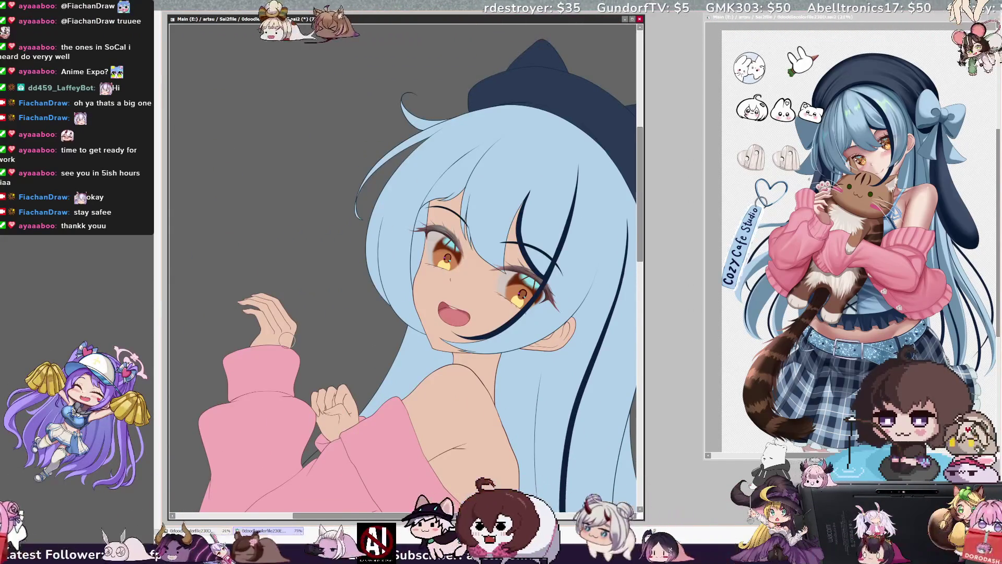
pyautogui.moveTo(439, 516); pyautogui.dragTo(456, 515)
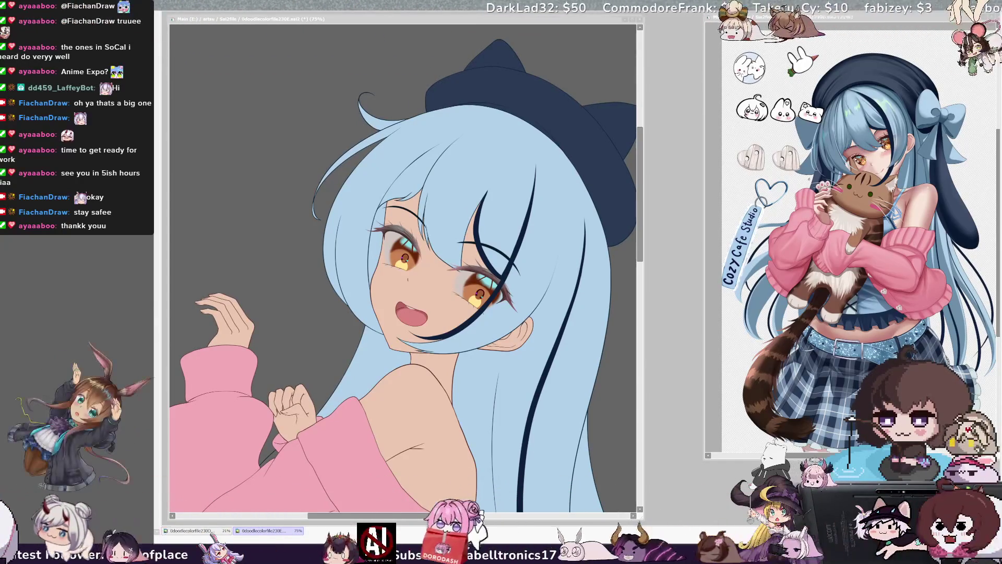
pyautogui.hotkey('alt', 'Tab')
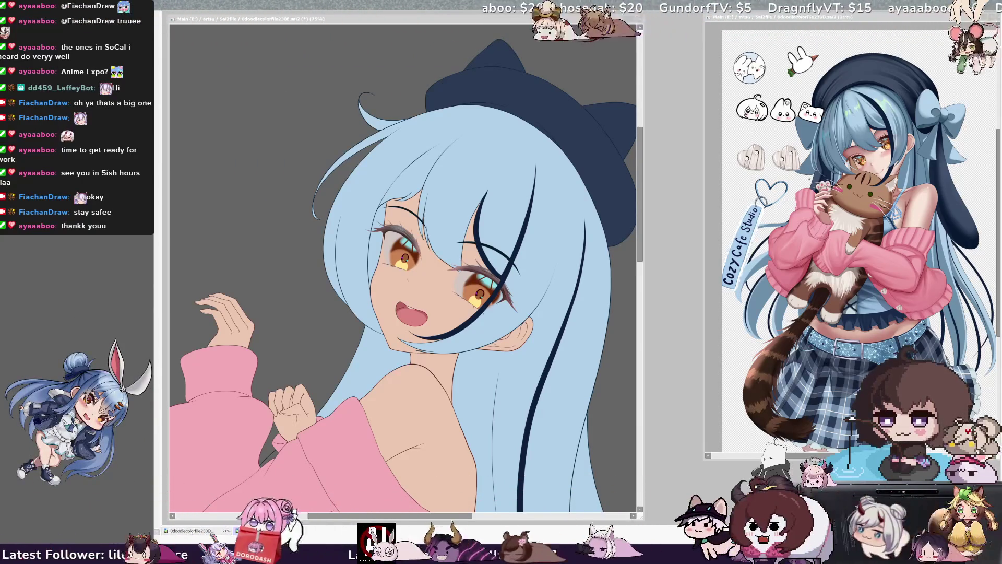
pyautogui.click(421, 135)
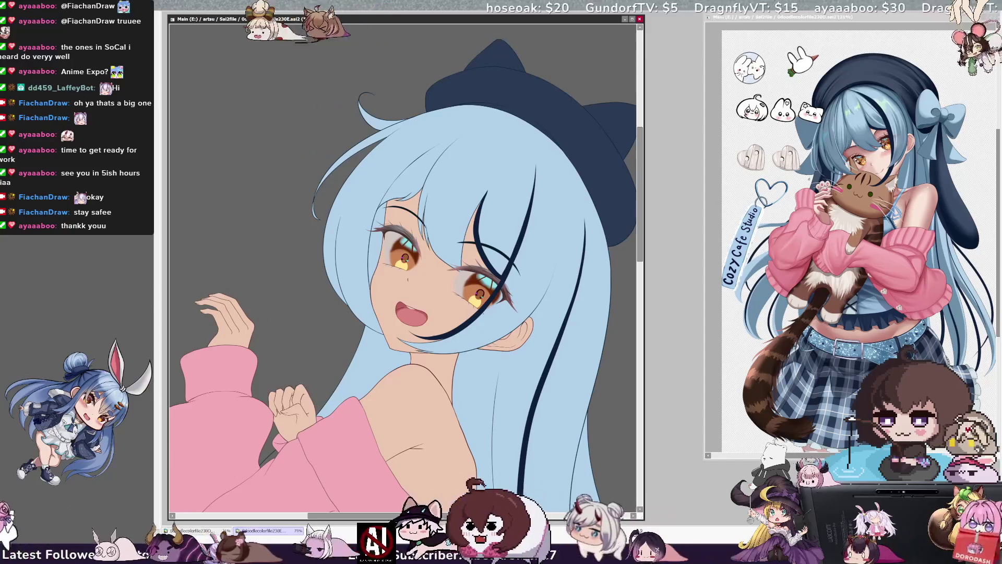
pyautogui.scroll(-4, 405, 268)
pyautogui.scroll(1, 405, 268)
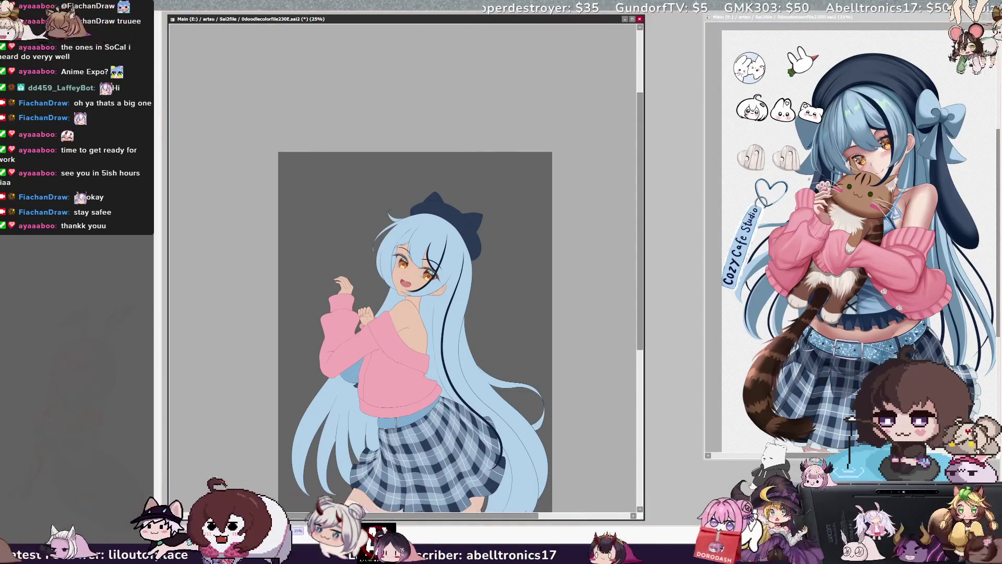
pyautogui.hotkey('ctrl', '+')
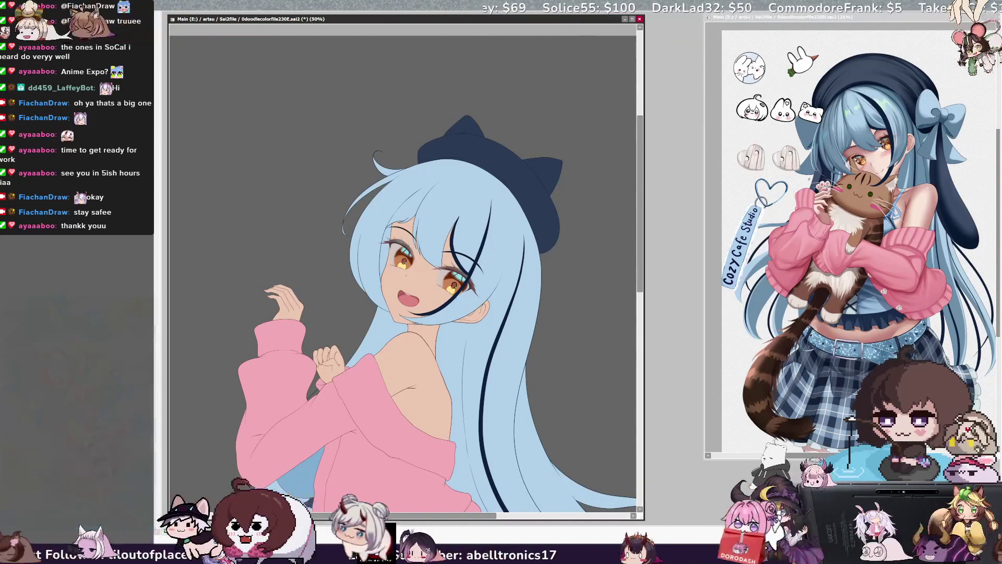
pyautogui.moveTo(640, 266); pyautogui.dragTo(640, 271)
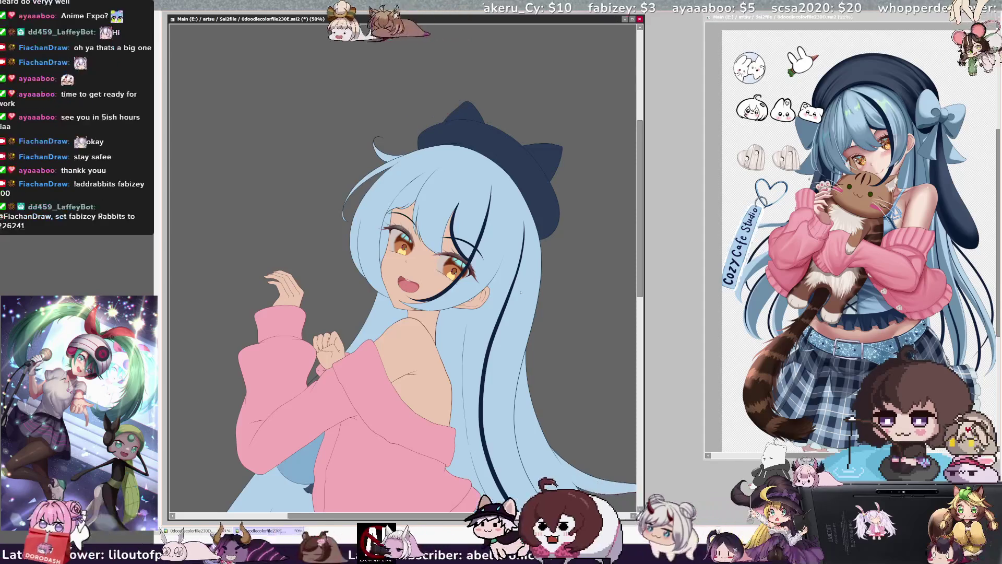
pyautogui.press('h')
pyautogui.press('h')
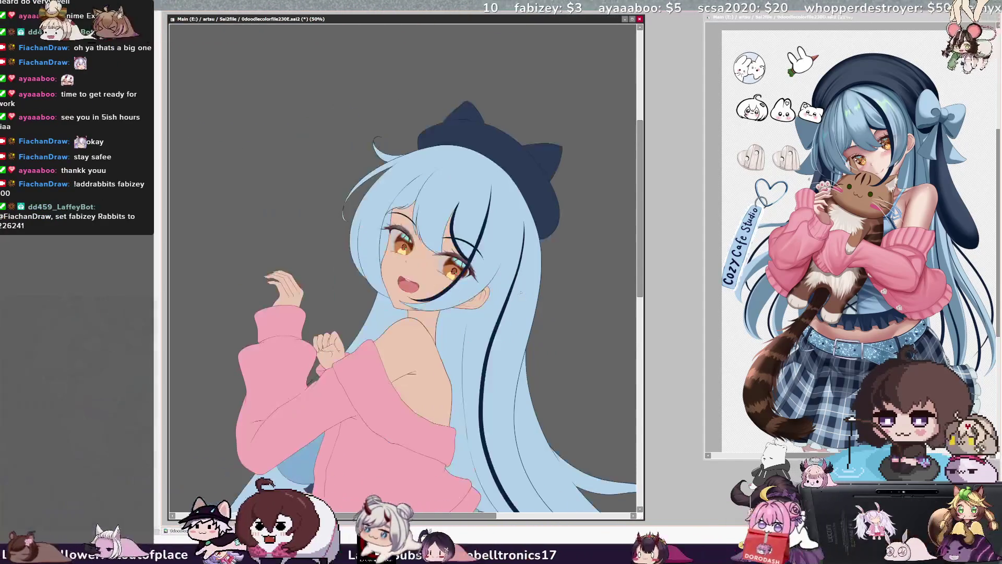
pyautogui.scroll(-5, 520, 292)
pyautogui.scroll(3, 548, 329)
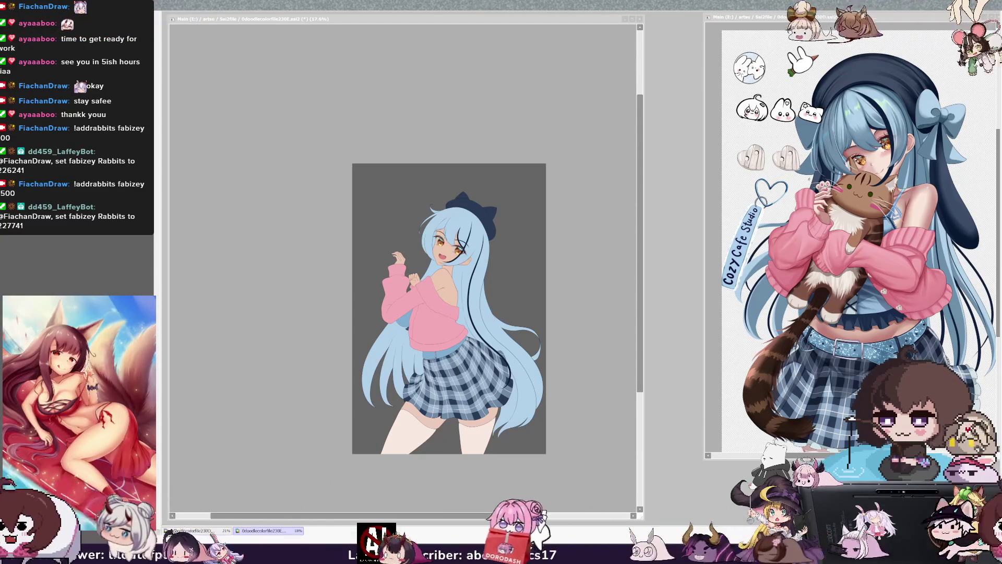
# - Switch back to the painting window and zoom in slightly on the whole figure
pyautogui.hotkey('alt', 'Tab')
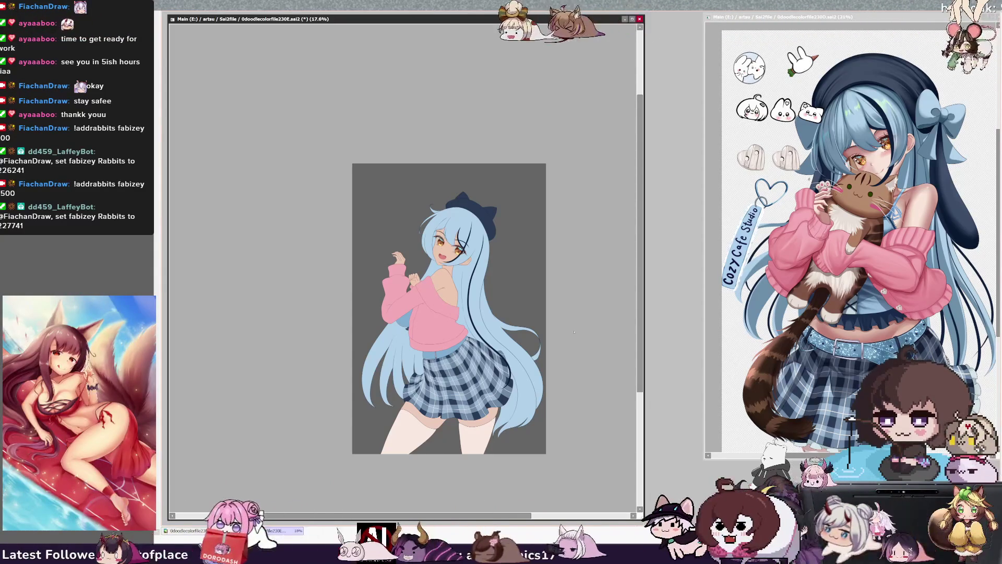
pyautogui.moveTo(640, 342); pyautogui.dragTo(640, 349)
pyautogui.moveTo(407, 515)
pyautogui.mouseDown()
pyautogui.moveTo(541, 515)
pyautogui.moveTo(479, 515)
pyautogui.mouseUp()
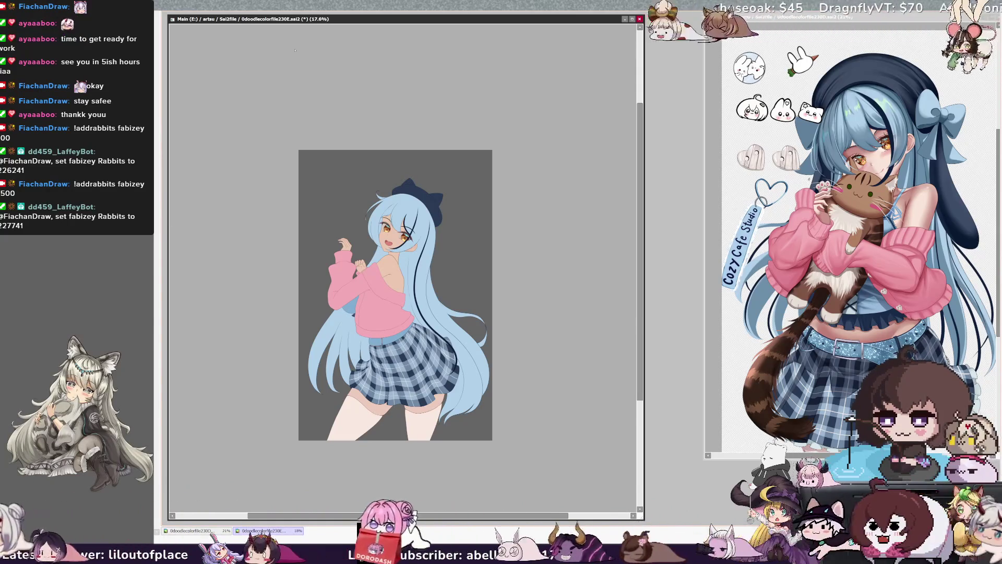
pyautogui.hotkey('ctrl', '+')
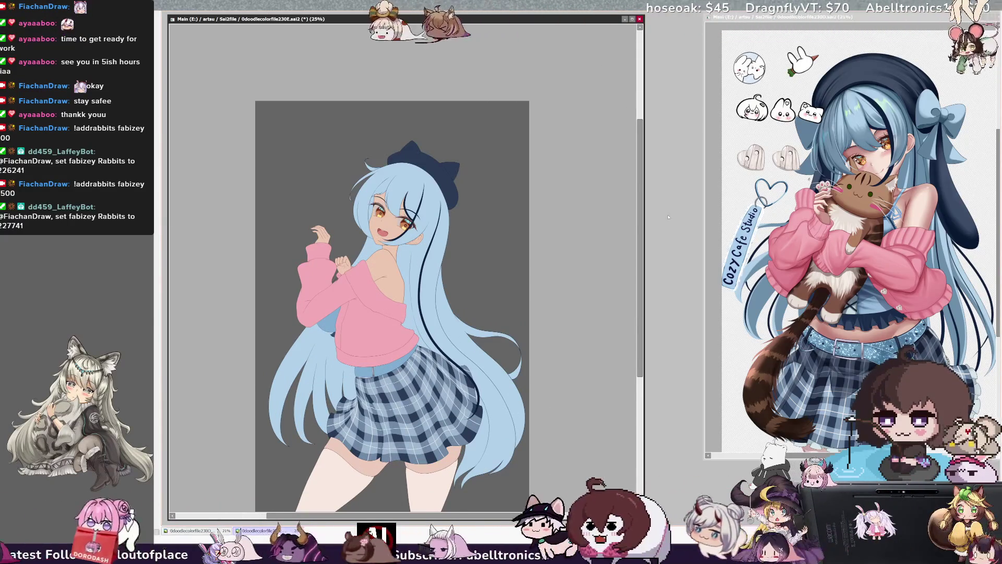
# - Refocus the main canvas and sketch a guide stroke over the hair and sweater
pyautogui.scroll(-3, 286, 199)
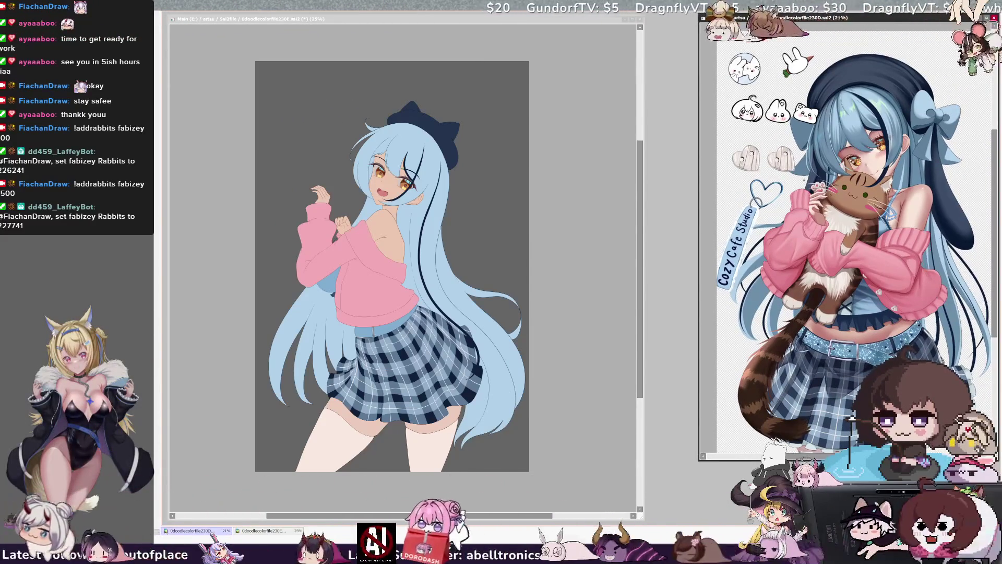
pyautogui.scroll(-2, 856, 250)
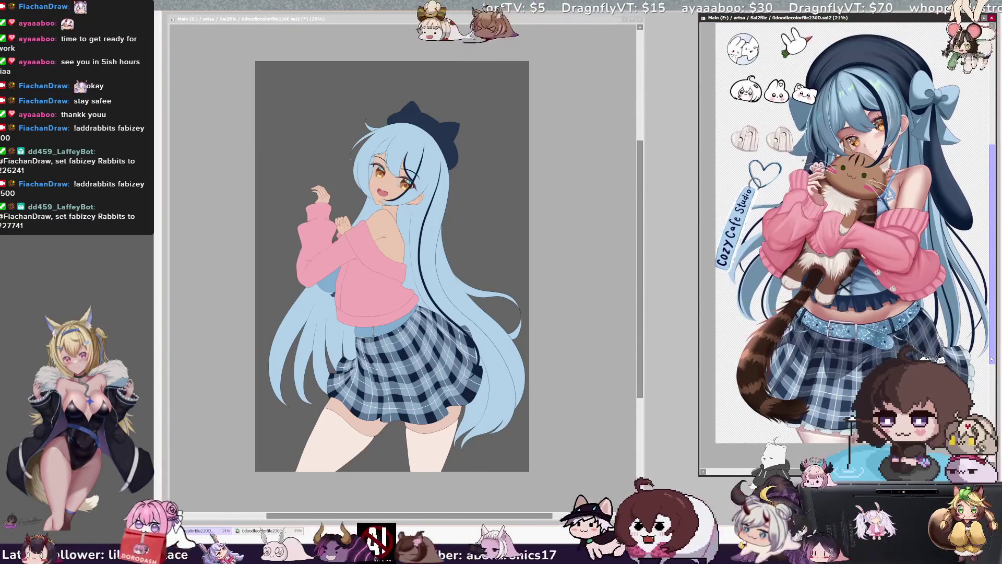
pyautogui.scroll(2, 856, 246)
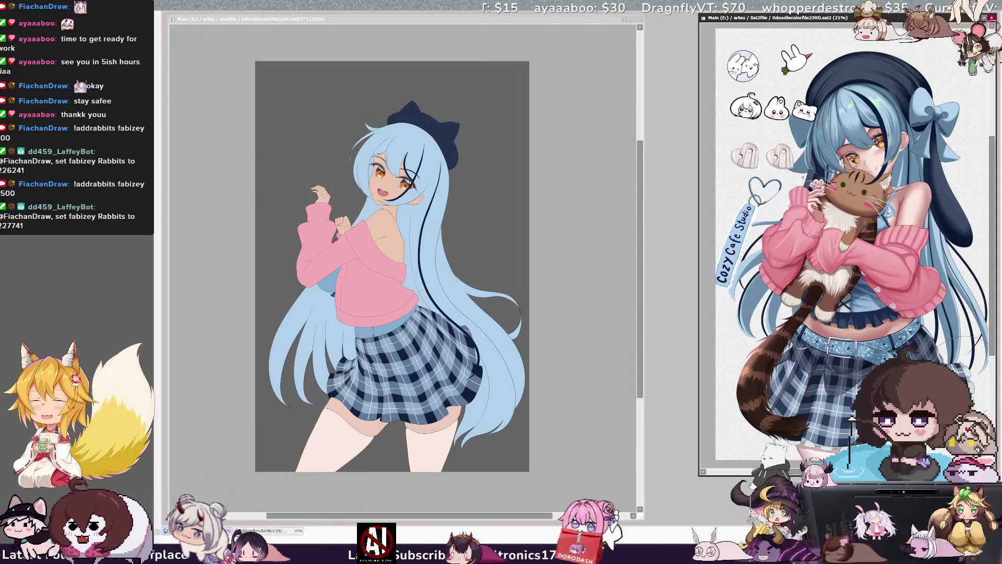
pyautogui.click(261, 530)
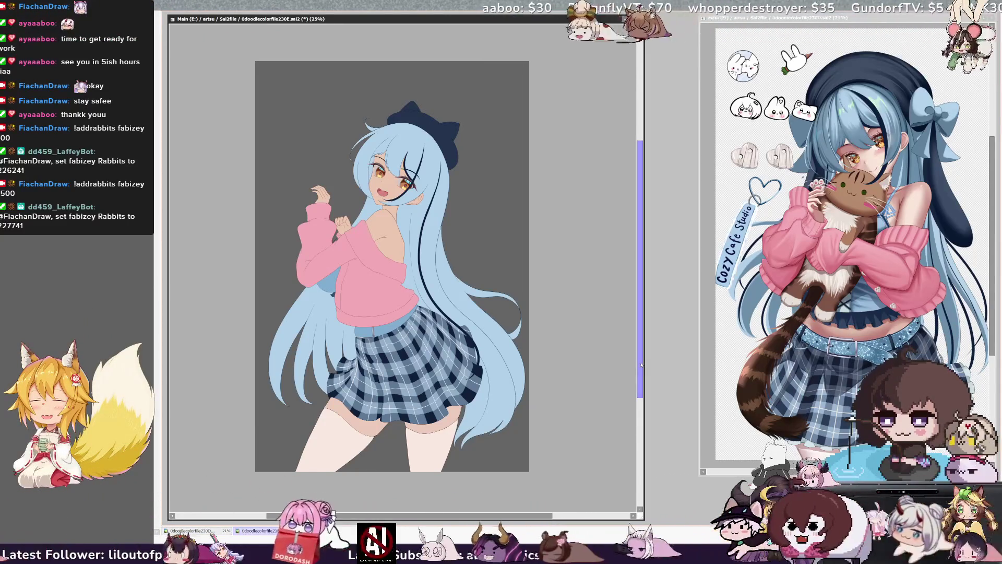
pyautogui.scroll(1, 397, 271)
pyautogui.moveTo(522, 422); pyautogui.dragTo(459, 469)
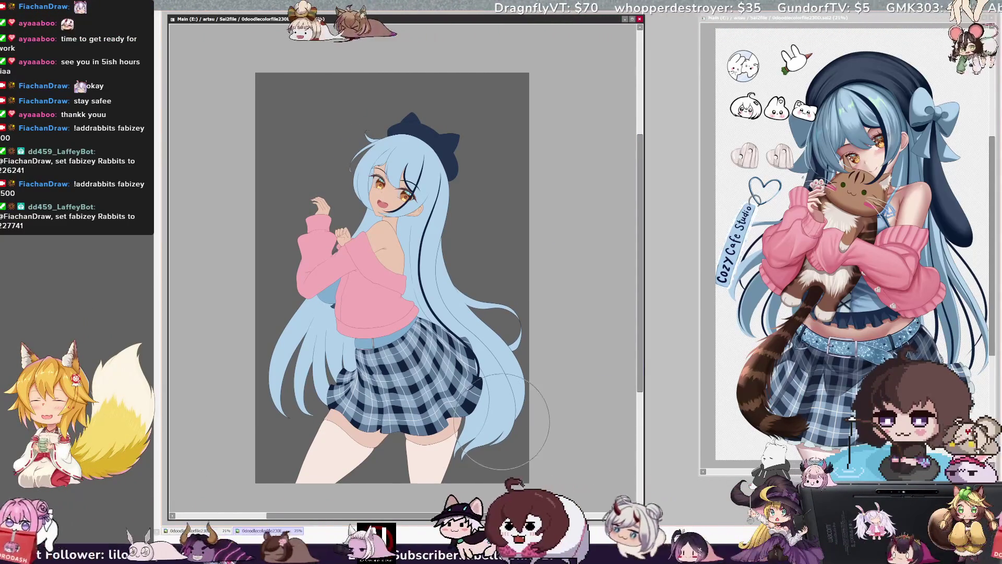
# - Sketch a hair guide stroke, undo the stray one, and redo to restore the held strand
pyautogui.moveTo(464, 146)
pyautogui.mouseDown()
pyautogui.moveTo(441, 214)
pyautogui.moveTo(397, 182)
pyautogui.mouseUp()
pyautogui.hotkey('ctrl', 'z')
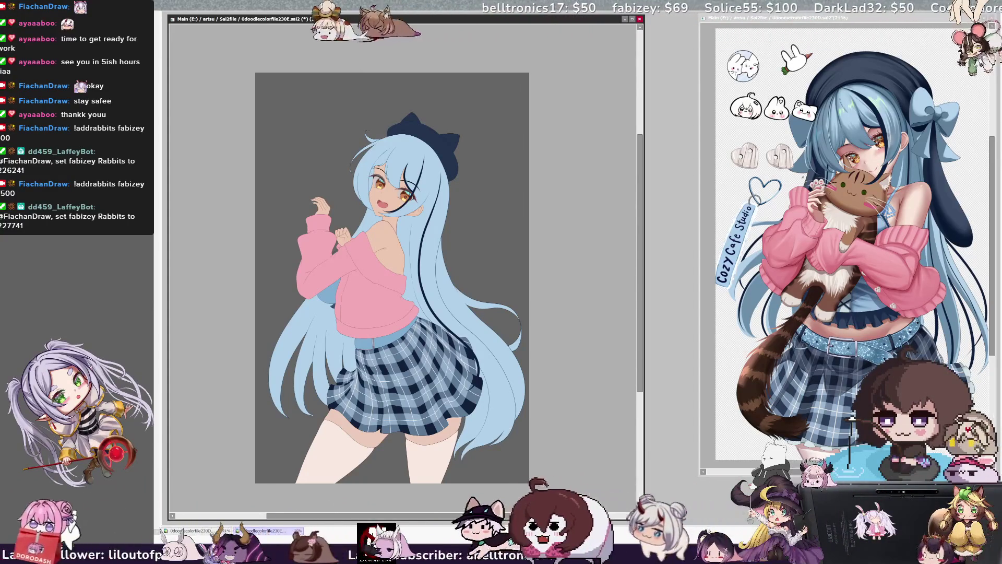
pyautogui.hotkey('ctrl', 'y')
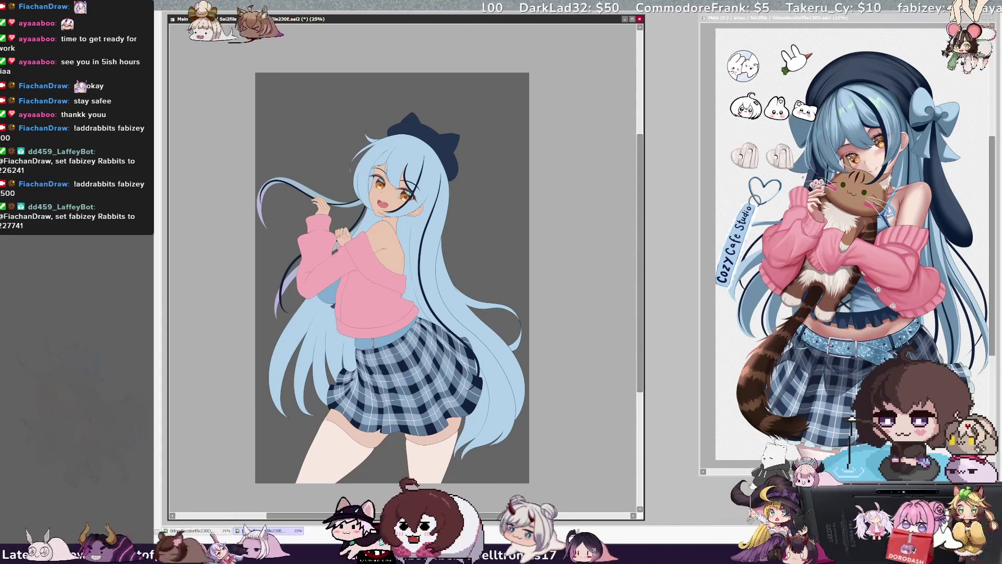
pyautogui.hotkey('ctrl', 'y')
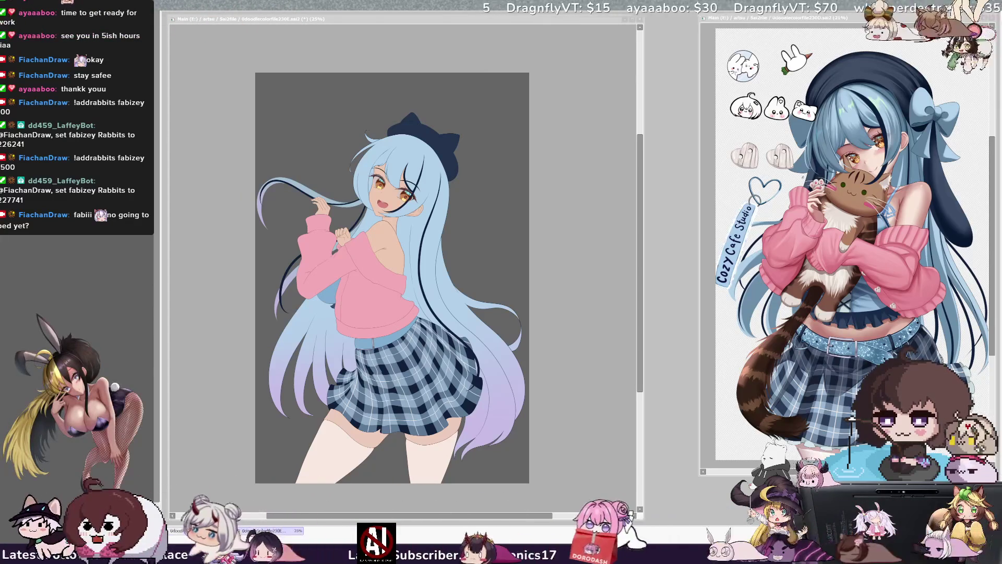
# - Scroll up over the hair to view the light blue fading into lavender tips
pyautogui.scroll(2, 279, 386)
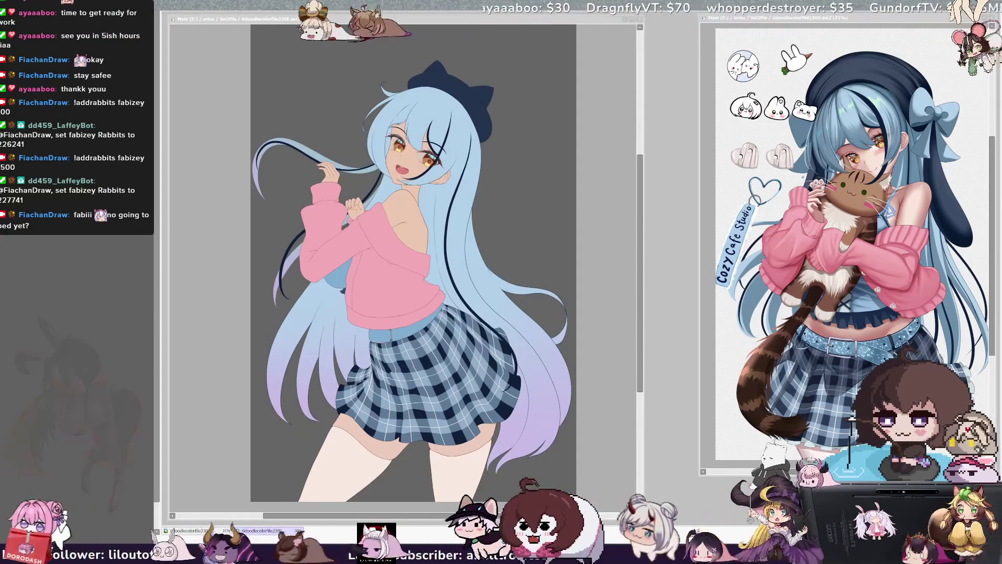
# - Draw thin dark lines down the long hair and one across the pink sweater
pyautogui.click(609, 294)
pyautogui.moveTo(640, 319); pyautogui.dragTo(640, 316)
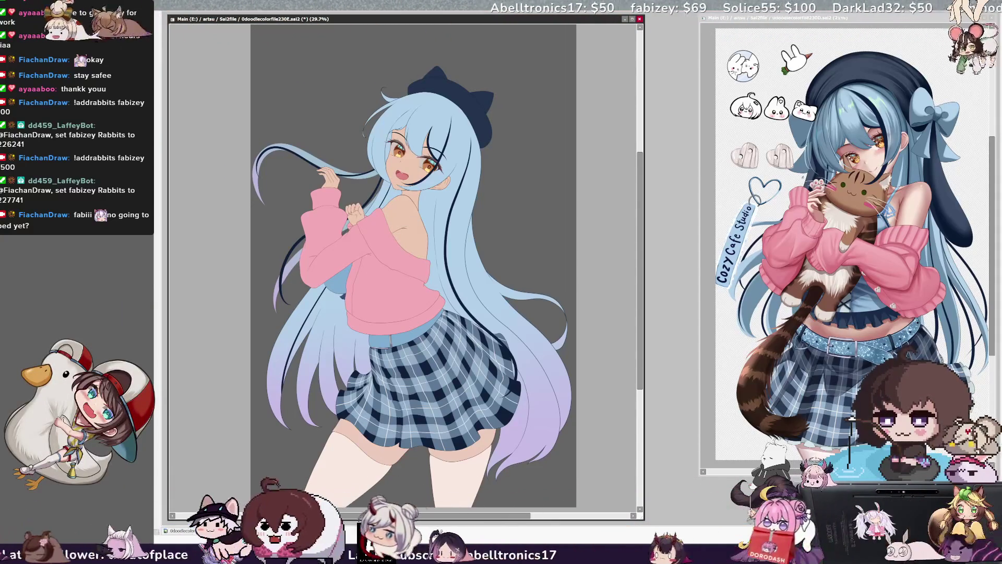
pyautogui.moveTo(379, 207); pyautogui.dragTo(326, 286)
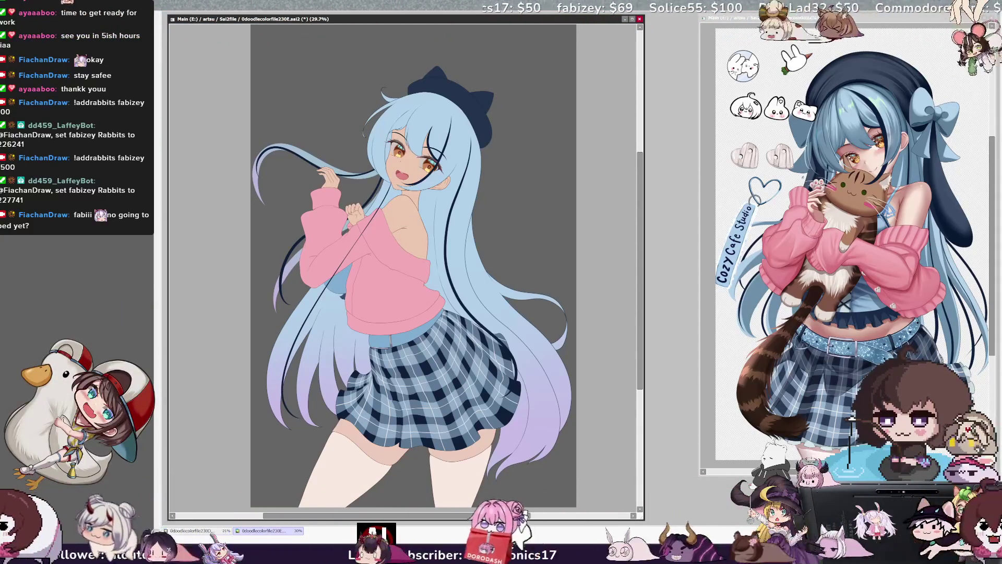
pyautogui.moveTo(639, 303); pyautogui.dragTo(639, 320)
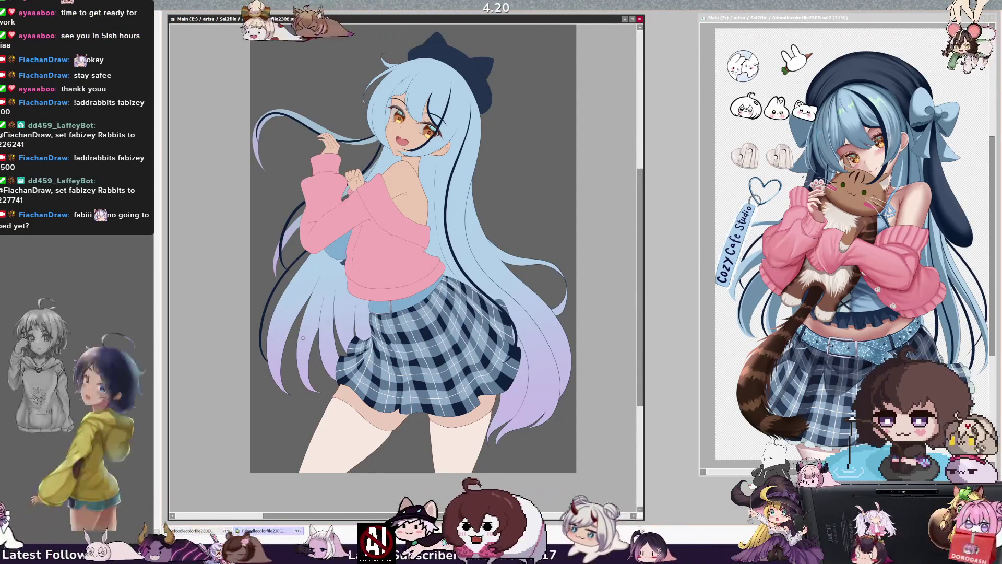
pyautogui.moveTo(385, 159)
pyautogui.mouseDown()
pyautogui.moveTo(305, 339)
pyautogui.moveTo(302, 380)
pyautogui.mouseUp()
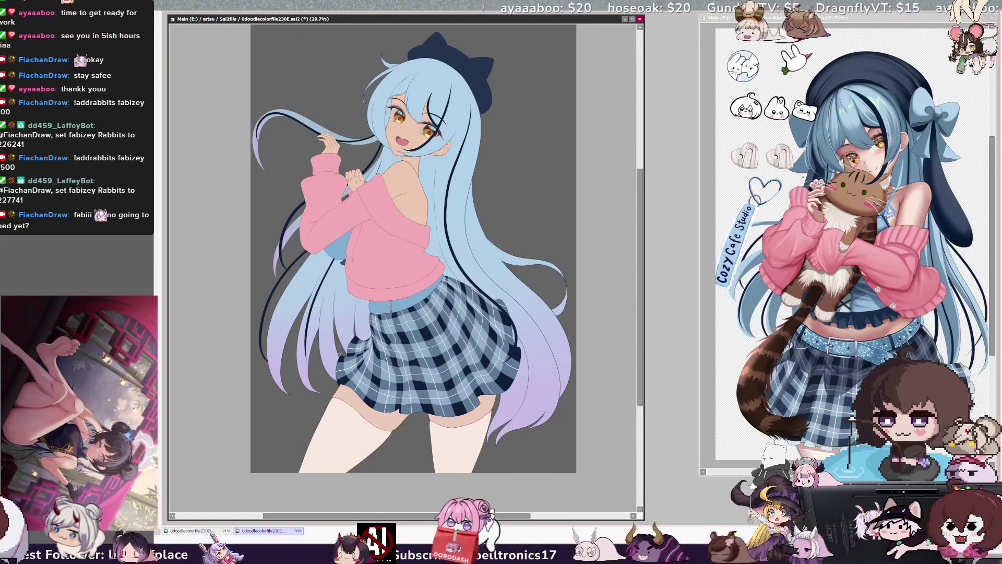
pyautogui.scroll(1, 640, 325)
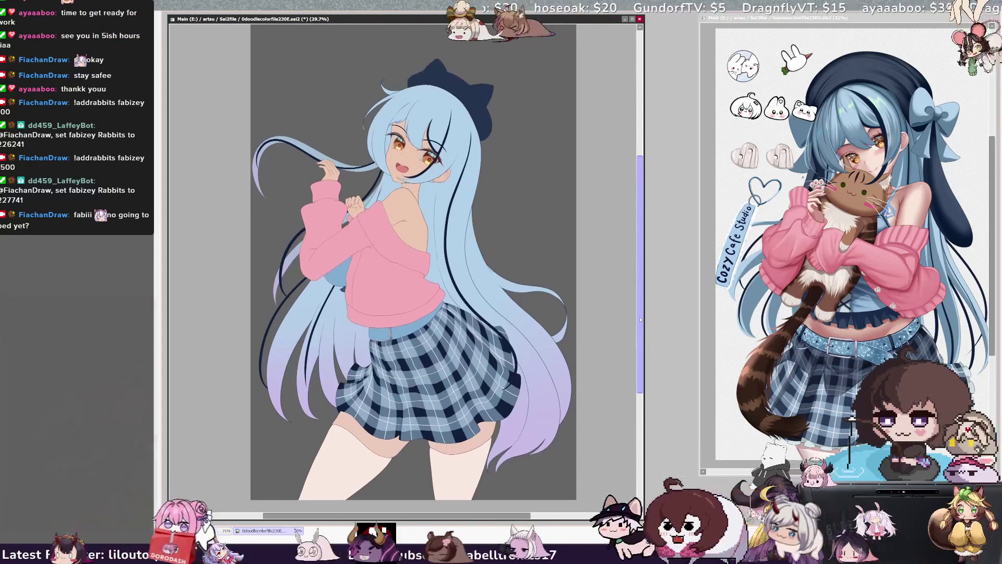
pyautogui.moveTo(640, 325); pyautogui.dragTo(640, 330)
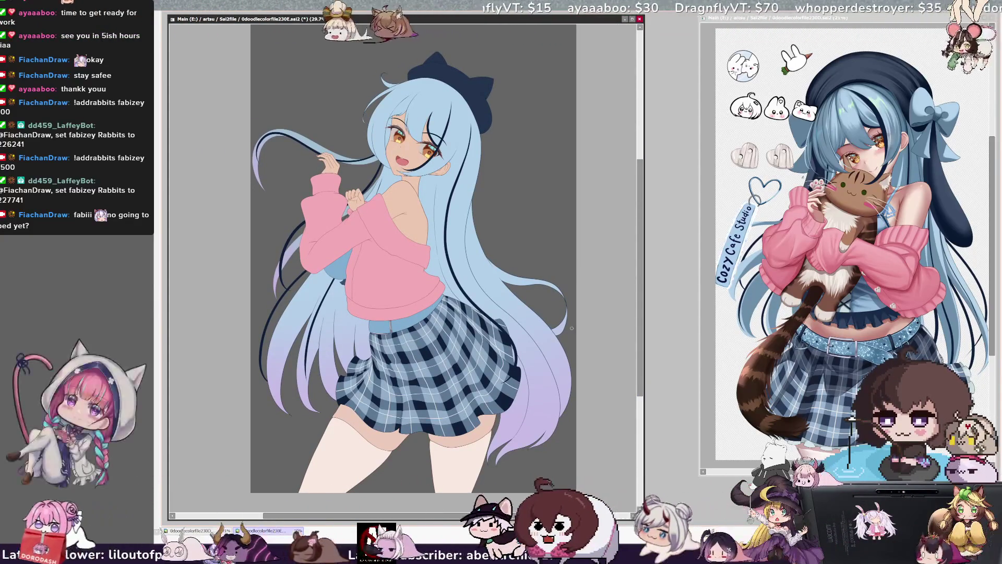
pyautogui.moveTo(511, 516); pyautogui.dragTo(521, 516)
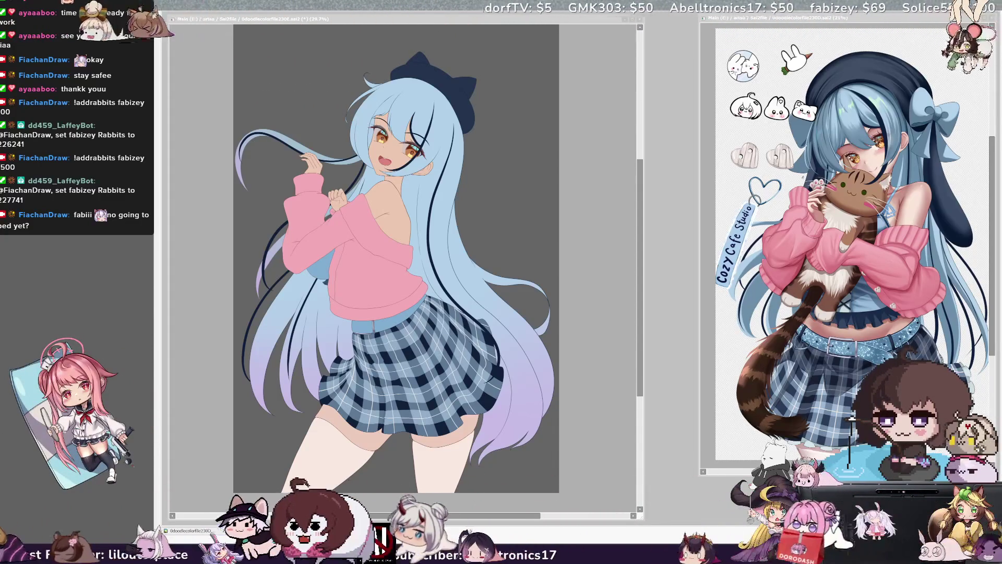
pyautogui.hotkey('alt', 'Tab')
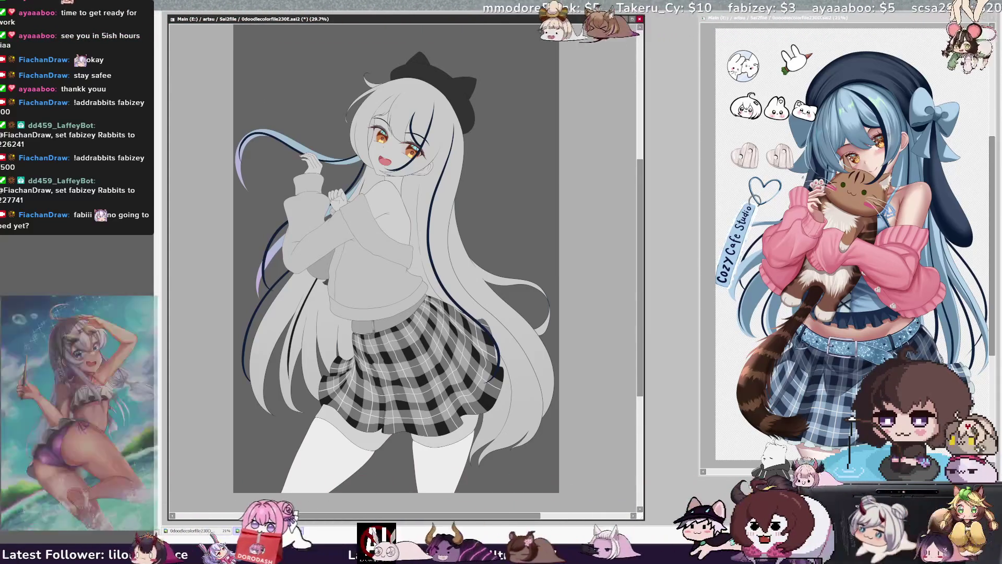
pyautogui.hotkey('ctrl', 'shift', 'g')
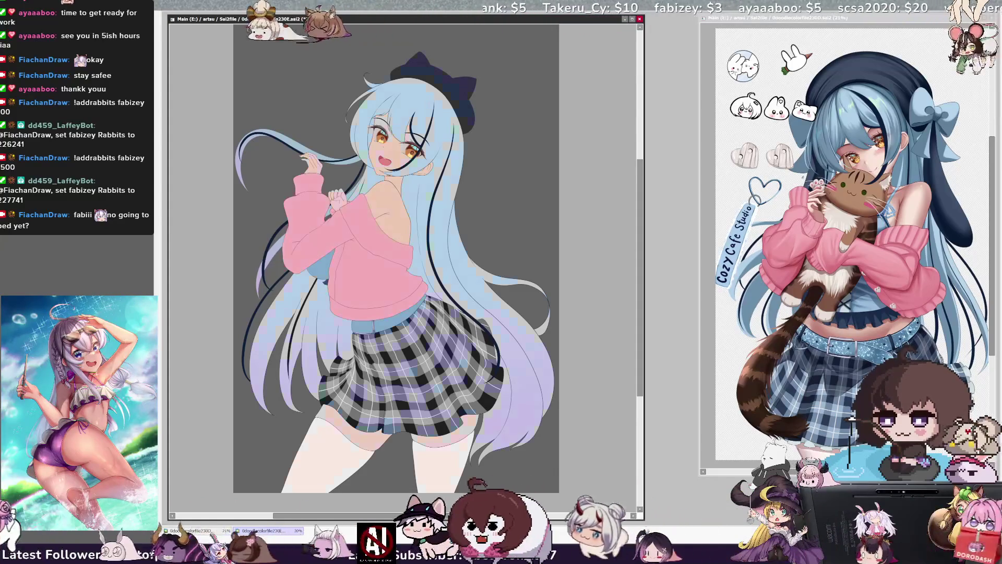
pyautogui.hotkey('ctrl', 'shift', 'g')
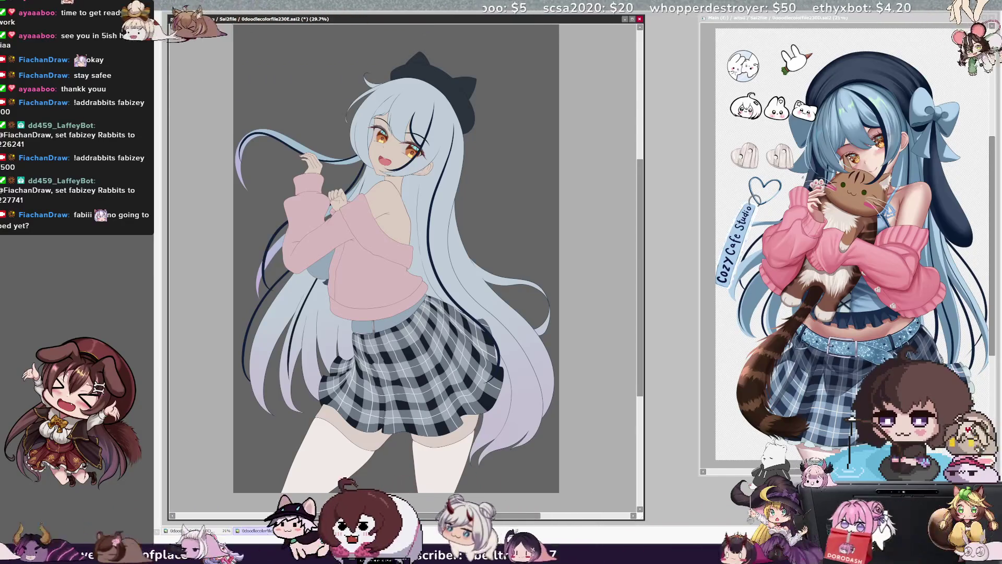
pyautogui.hotkey('ctrl', 'shift', 'g')
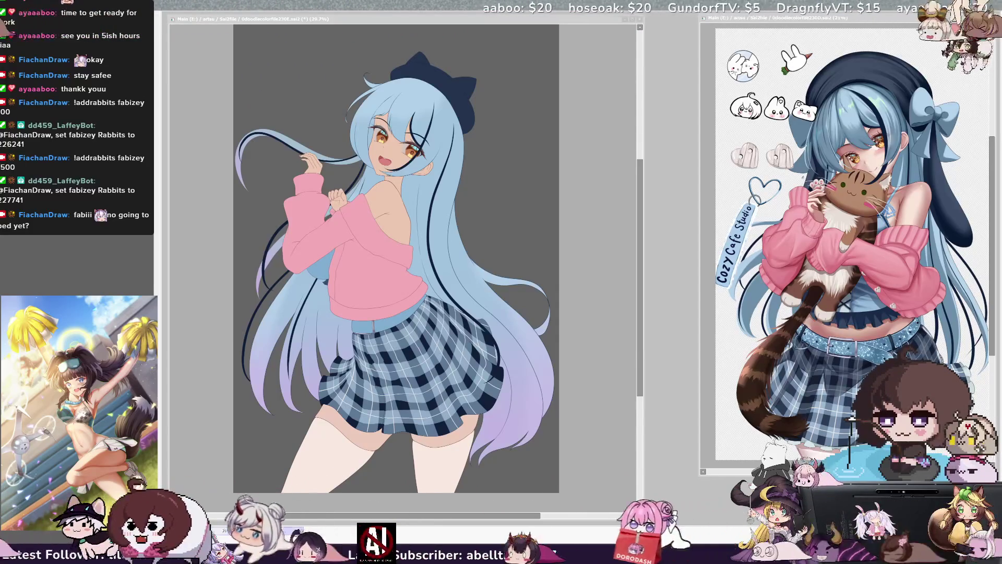
pyautogui.click(345, 303)
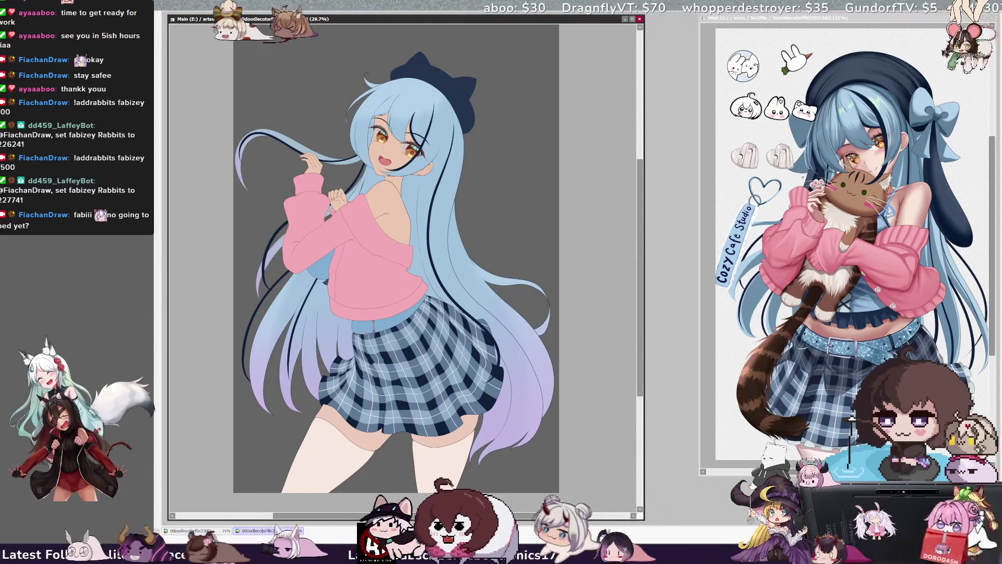
pyautogui.press(']')
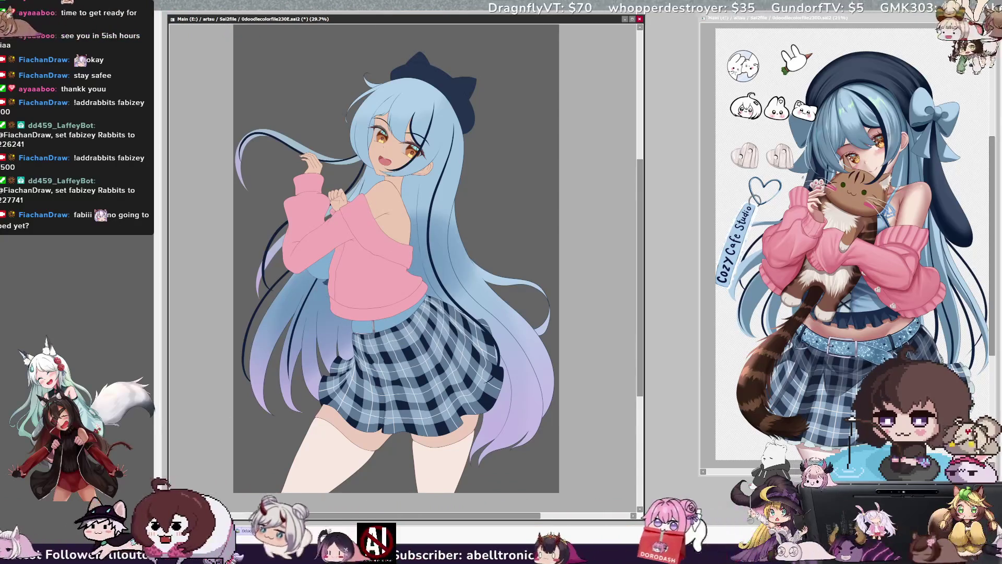
pyautogui.press(']')
pyautogui.moveTo(365, 105); pyautogui.dragTo(469, 282)
pyautogui.hotkey('ctrl', 'z')
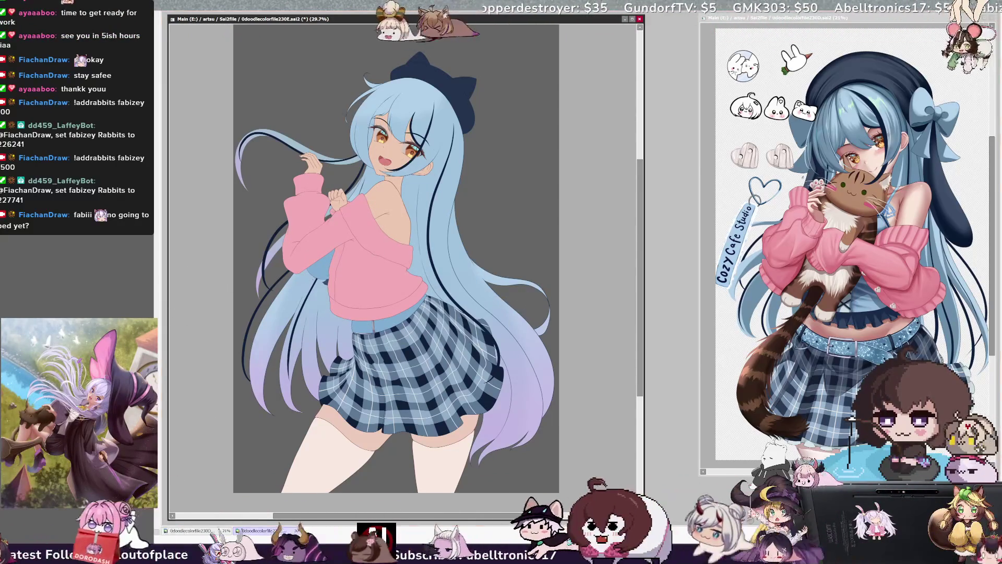
pyautogui.click(366, 183)
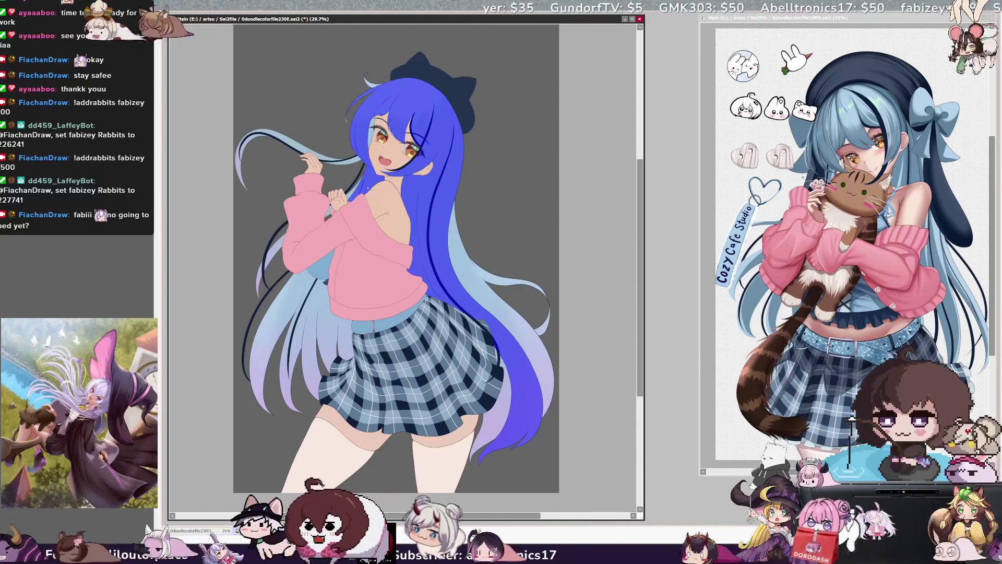
pyautogui.hotkey('ctrl', 'z')
pyautogui.hotkey('ctrl', 'z')
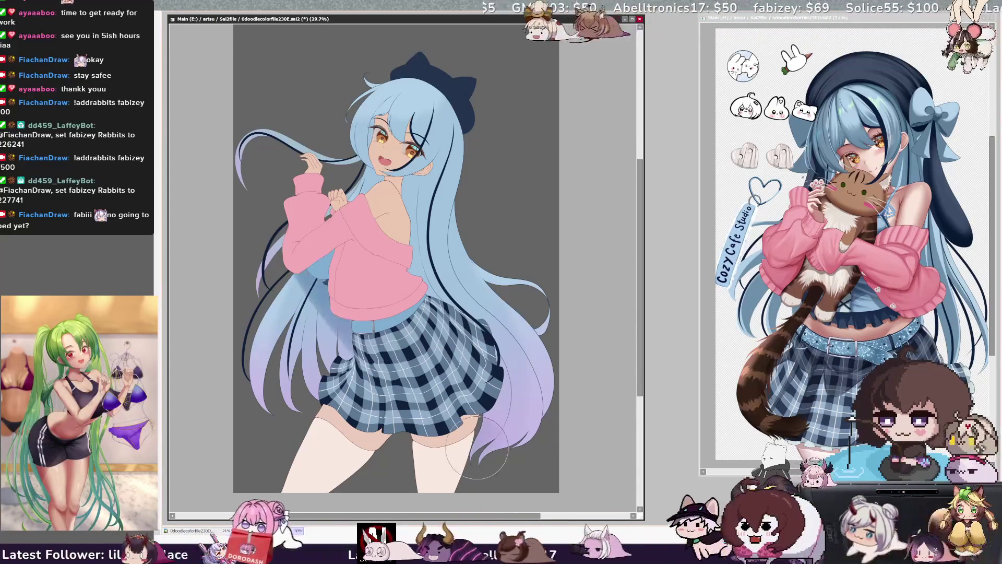
pyautogui.moveTo(345, 282); pyautogui.dragTo(313, 355)
pyautogui.moveTo(313, 272); pyautogui.dragTo(308, 365)
pyautogui.moveTo(313, 313); pyautogui.dragTo(311, 391)
pyautogui.moveTo(355, 245); pyautogui.dragTo(303, 412)
pyautogui.moveTo(292, 282); pyautogui.dragTo(284, 412)
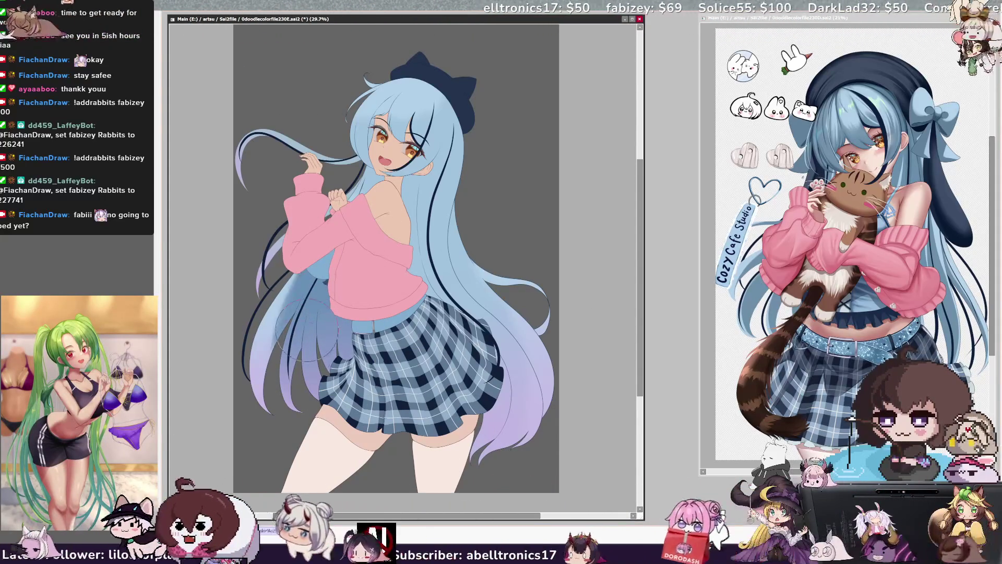
pyautogui.moveTo(273, 362); pyautogui.dragTo(277, 310)
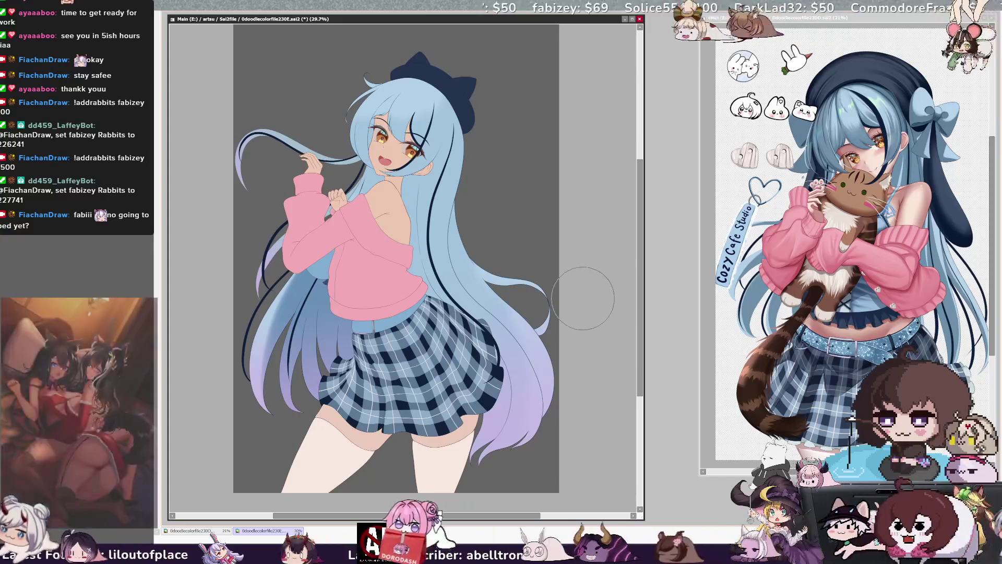
pyautogui.press('h')
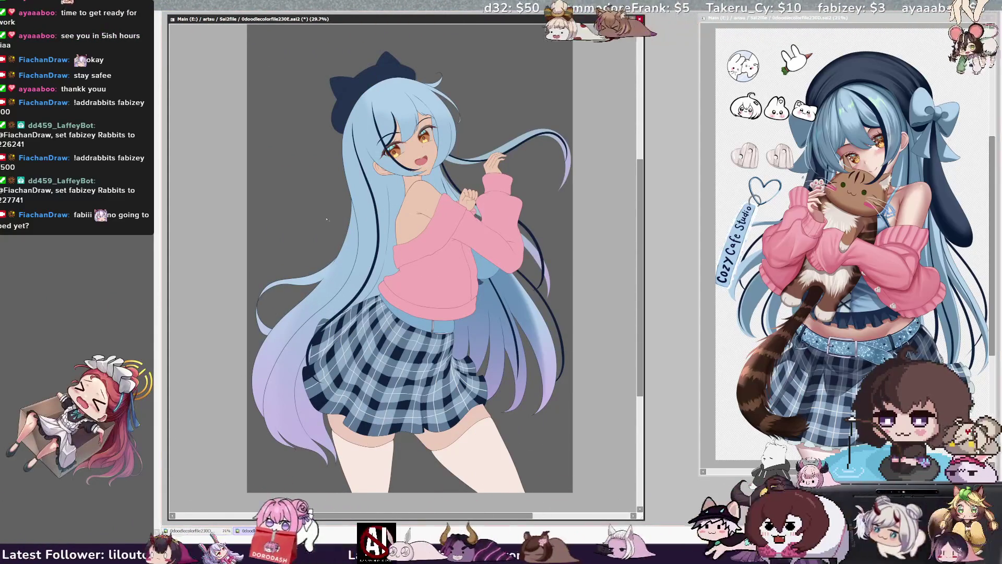
# - Magic-wand the front hair, convert it to a selection, and flip the view back
pyautogui.click(419, 198)
pyautogui.press('b')
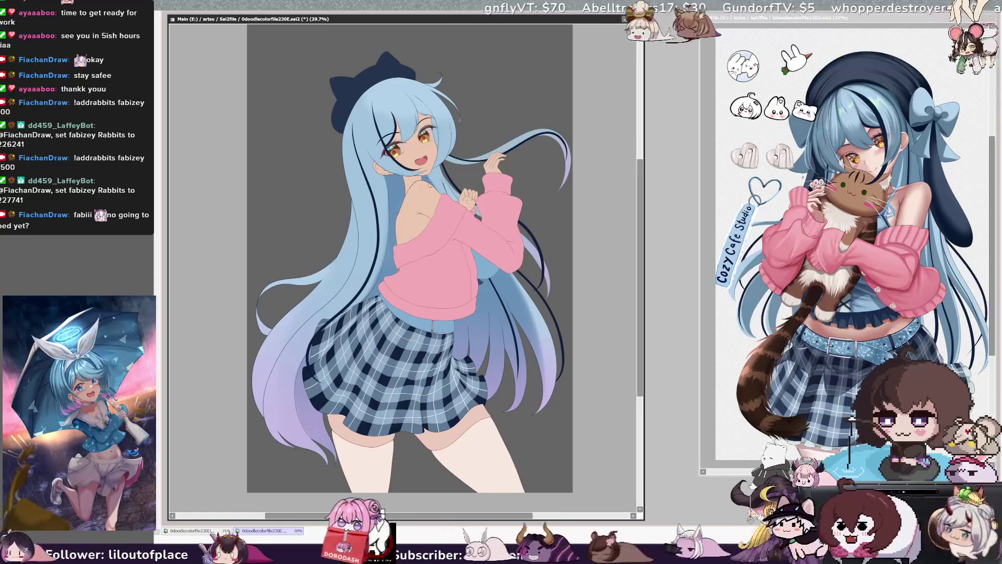
pyautogui.press('h')
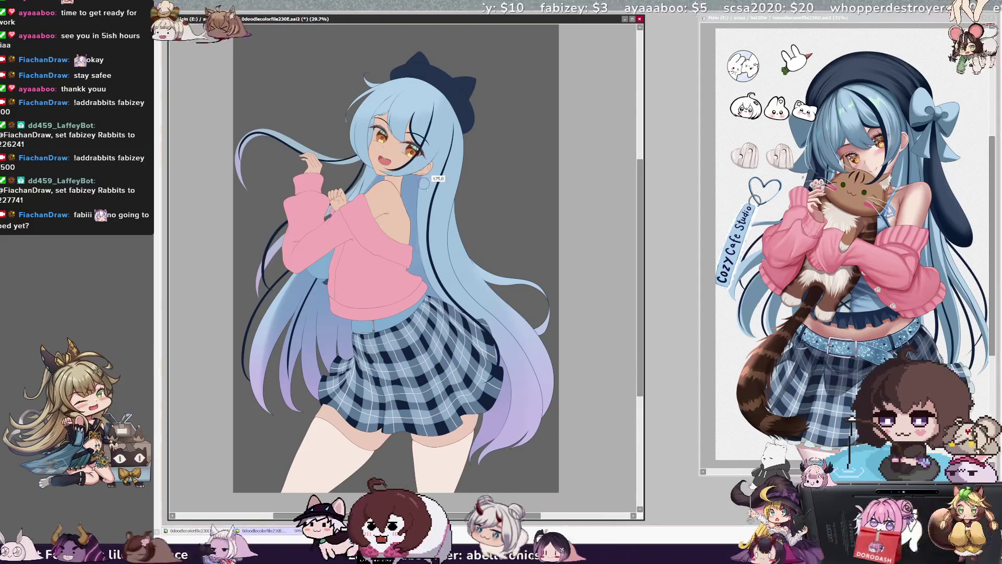
# - Shade the bare back and shoulder, then pick Layer58 and Layer71 and shrink the brush
pyautogui.moveTo(402, 180); pyautogui.dragTo(378, 237)
pyautogui.moveTo(407, 204); pyautogui.dragTo(370, 261)
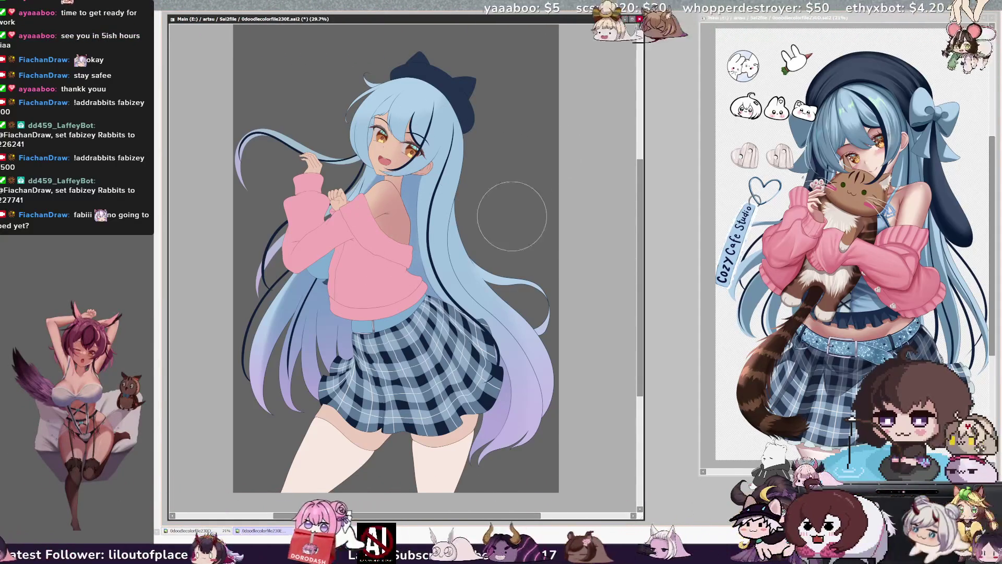
pyautogui.keyDown('ctrl'); pyautogui.keyDown('shift'); pyautogui.click(529, 243); pyautogui.keyUp('shift'); pyautogui.keyUp('ctrl')
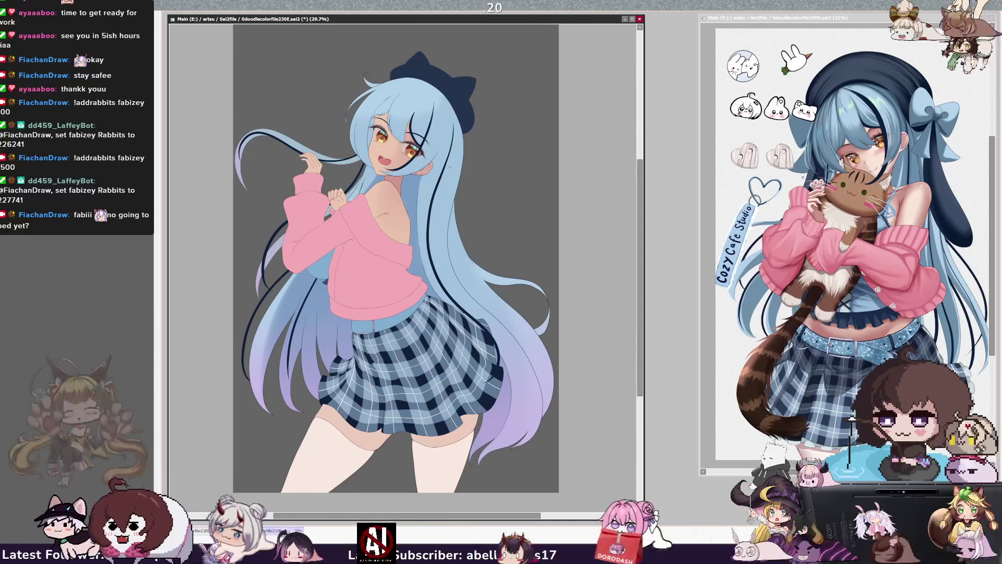
pyautogui.keyDown('ctrl'); pyautogui.keyDown('shift'); pyautogui.click(349, 340); pyautogui.keyUp('shift'); pyautogui.keyUp('ctrl')
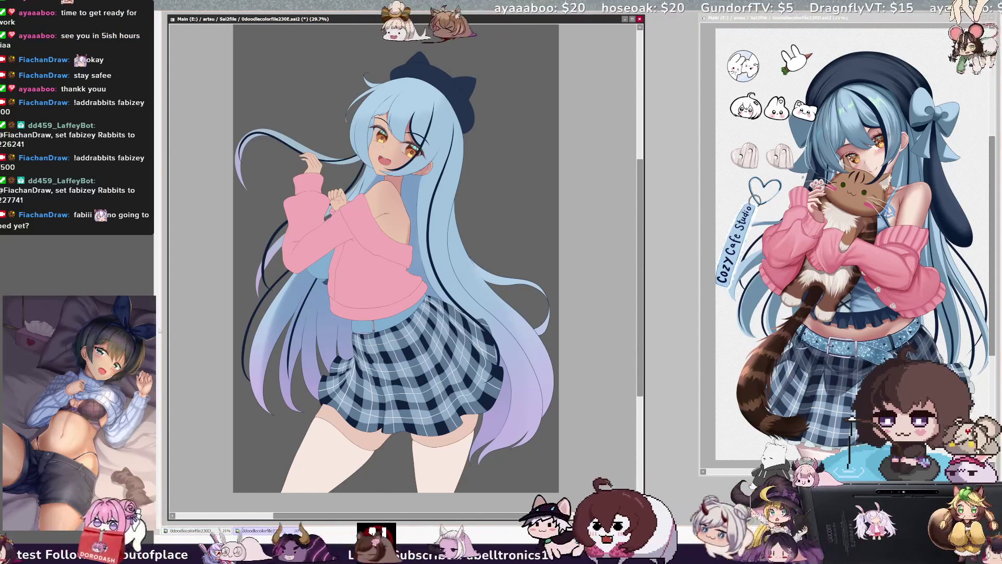
pyautogui.press('[')
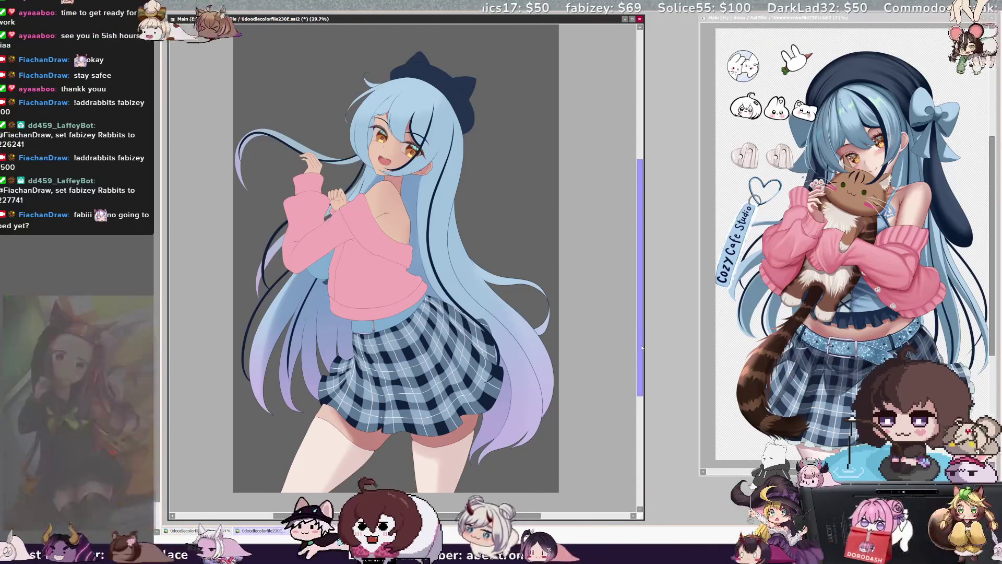
# - Resize the brush up to roughly 802 and fine-tune it over the skirt
pyautogui.moveTo(642, 347); pyautogui.dragTo(642, 351)
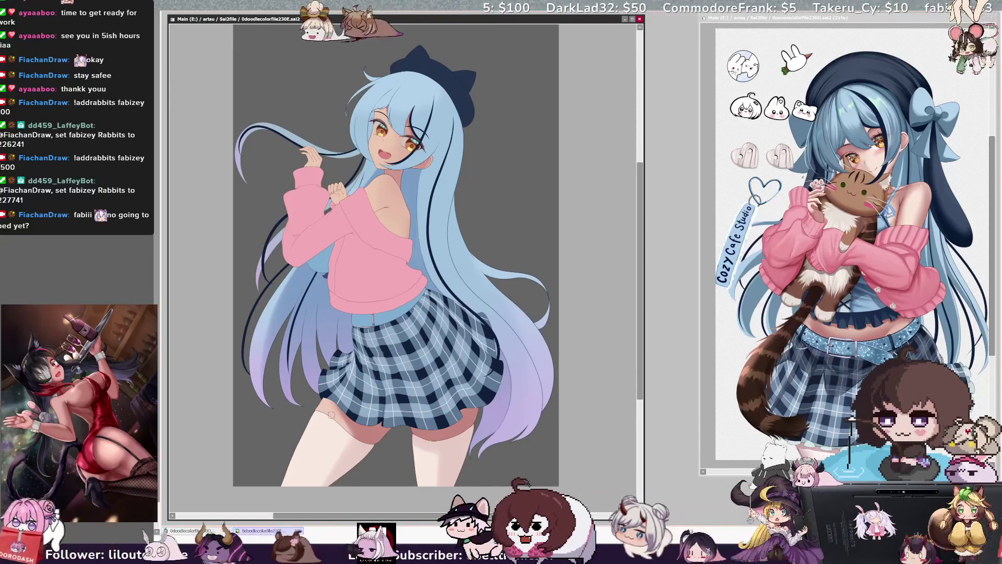
pyautogui.moveTo(263, 319); pyautogui.dragTo(246, 365)
pyautogui.moveTo(312, 419); pyautogui.dragTo(336, 437)
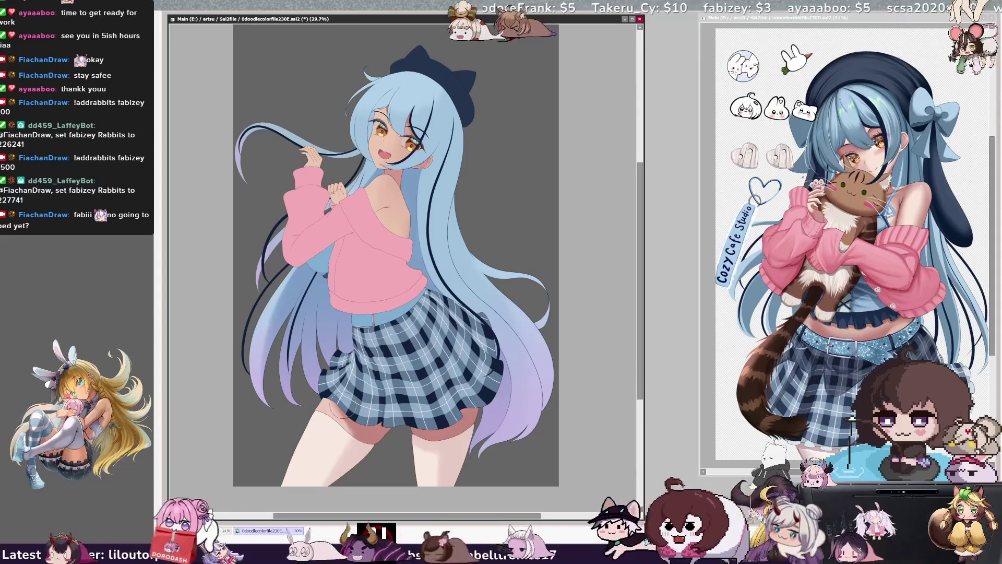
pyautogui.moveTo(354, 428)
pyautogui.mouseDown()
pyautogui.moveTo(380, 412)
pyautogui.moveTo(351, 448)
pyautogui.mouseUp()
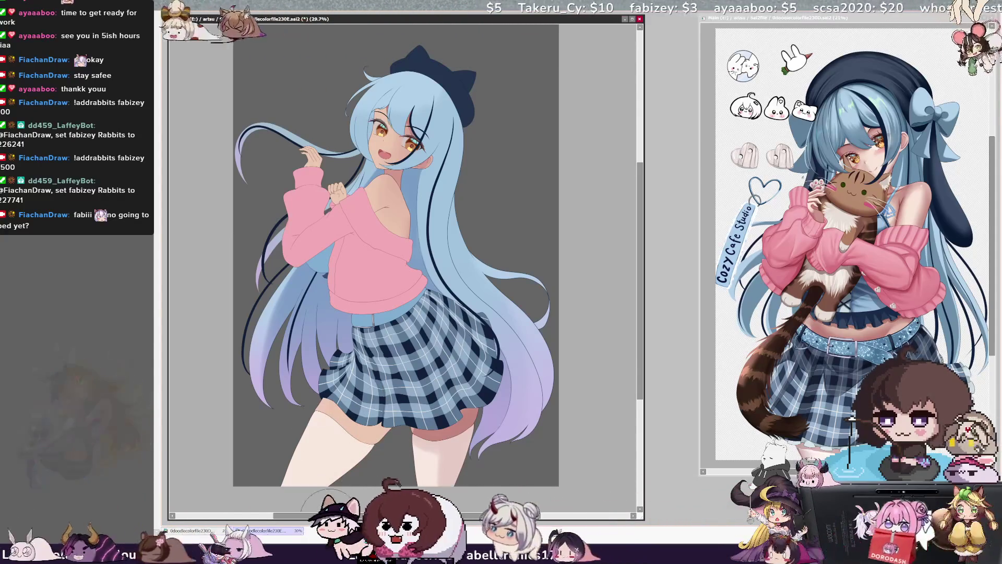